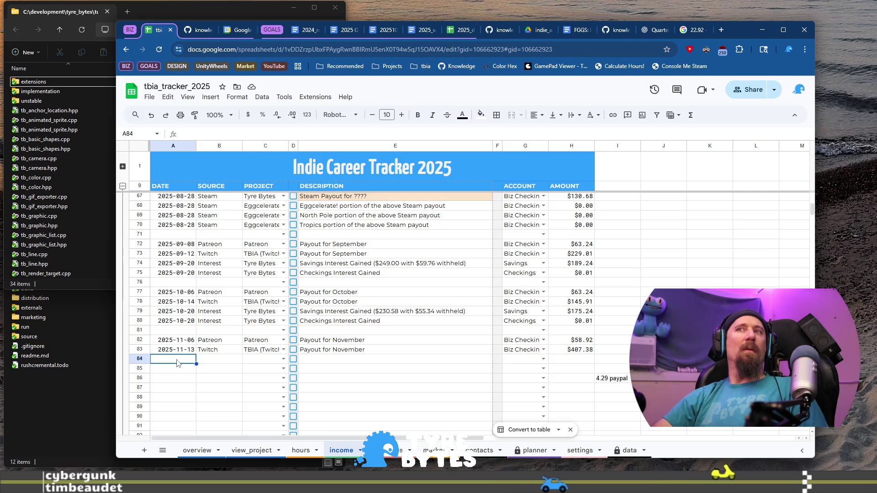
text(2025-11-29)
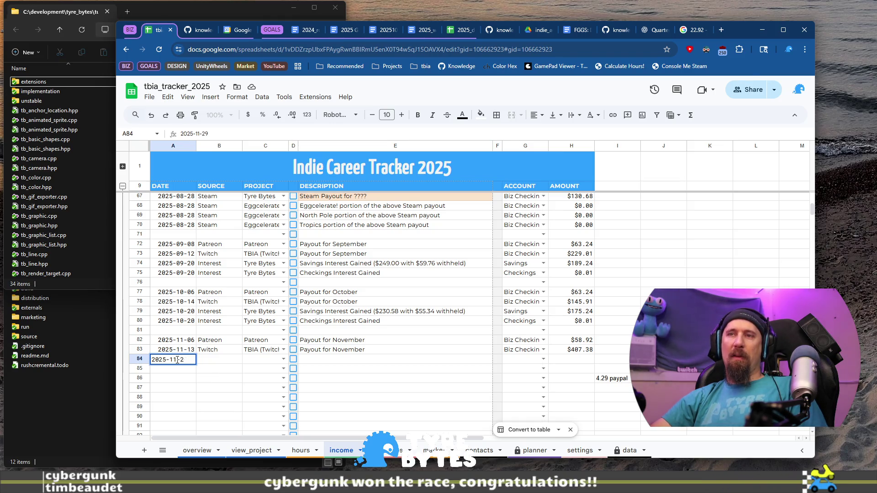
- Enter 2025-11-20 Interest in rows 84 and 85 with the project set to Tyre Bytes
key(Tab)
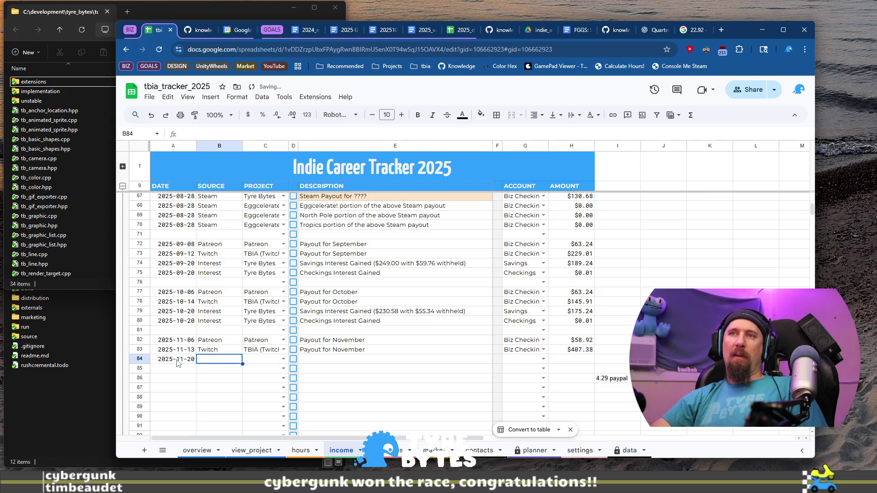
text(Inter)
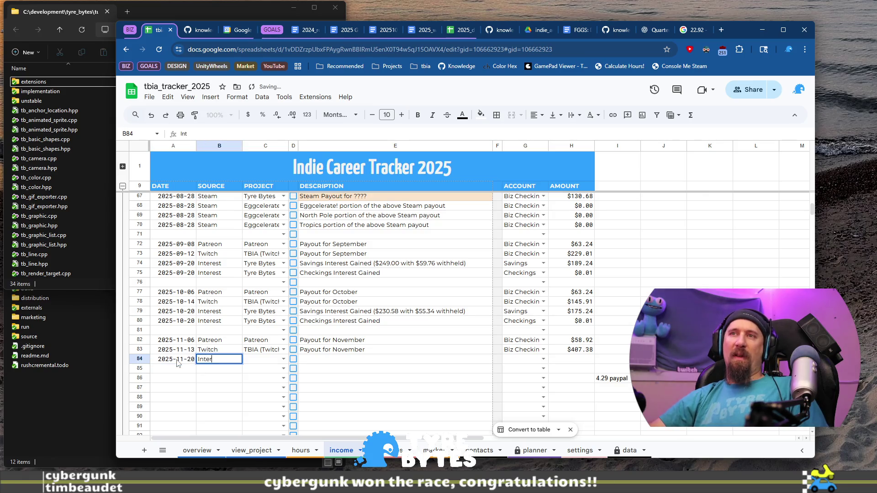
text(est)
shift+click(177, 364)
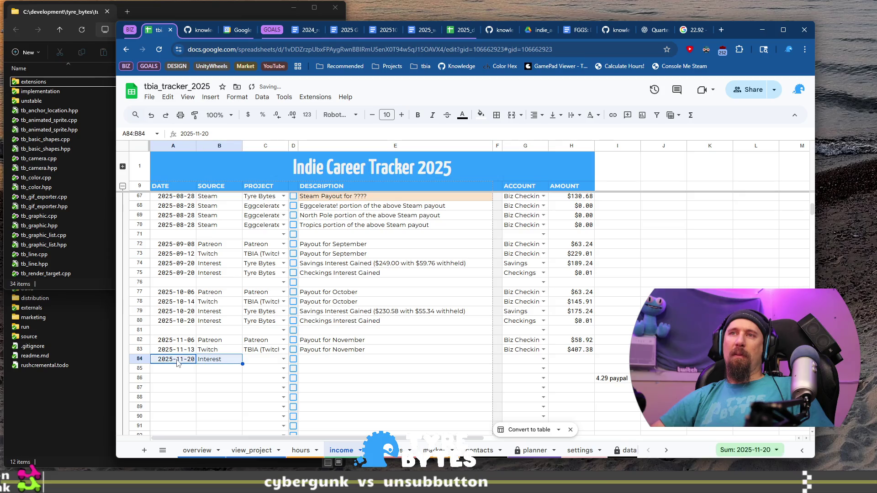
key(Down)
text(2025-11-20	Interest)
key(Up)
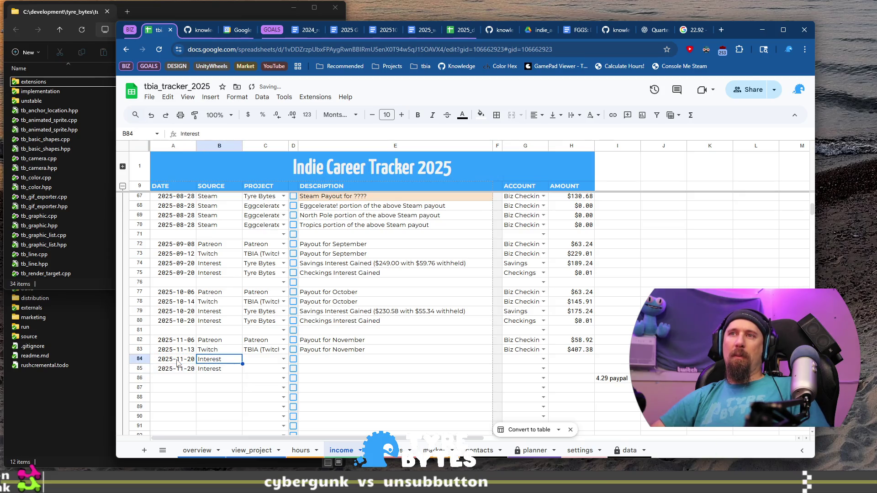
key(Right)
key(Right)
key(Return)
key(Return)
key(Down)
key(Return)
key(Return)
key(Down)
- Copy the October interest descriptions from E79:E80 into rows 84–85
key(Right)
key(Right)
key(ctrl+Up)
key(Up)
key(Up)
key(Up)
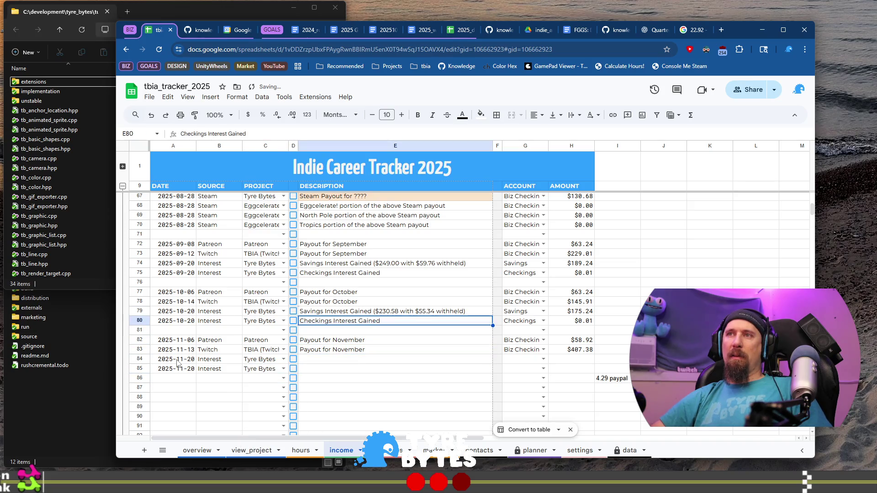
key(shift+Up)
key(ctrl+c)
key(Down)
key(Down)
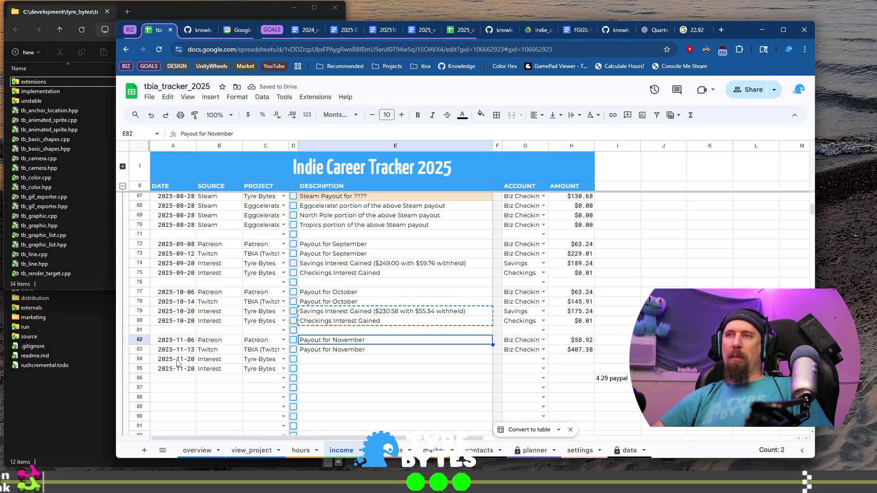
key(Down)
key(Down)
key(ctrl+v)
- Set row 84's account to Savings and row 85's to Checkings, then move to column Z
key(Up)
key(Right)
key(Right)
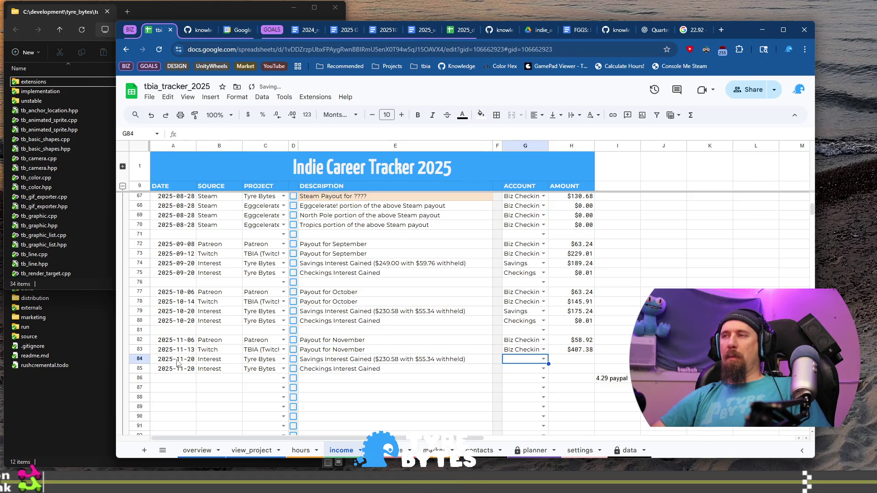
text(S)
key(Return)
text(Ch)
key(Return)
key(Up)
key(Up)
key(Right)
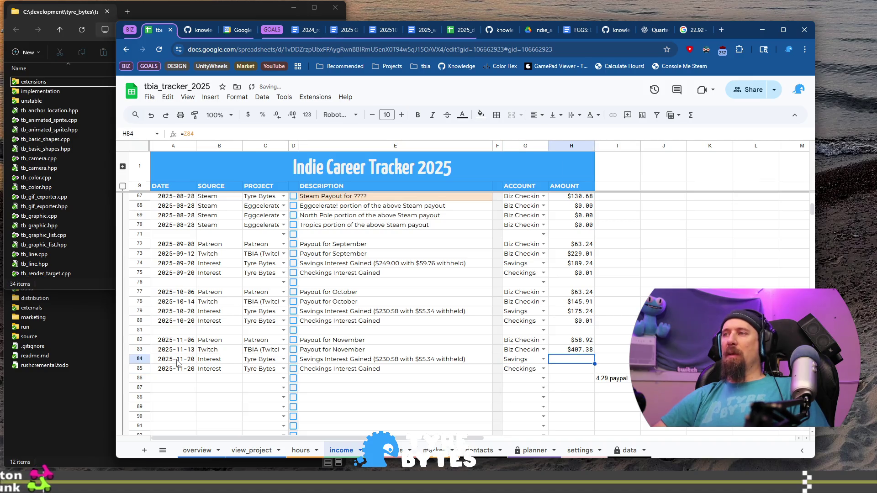
key(ctrl+Right)
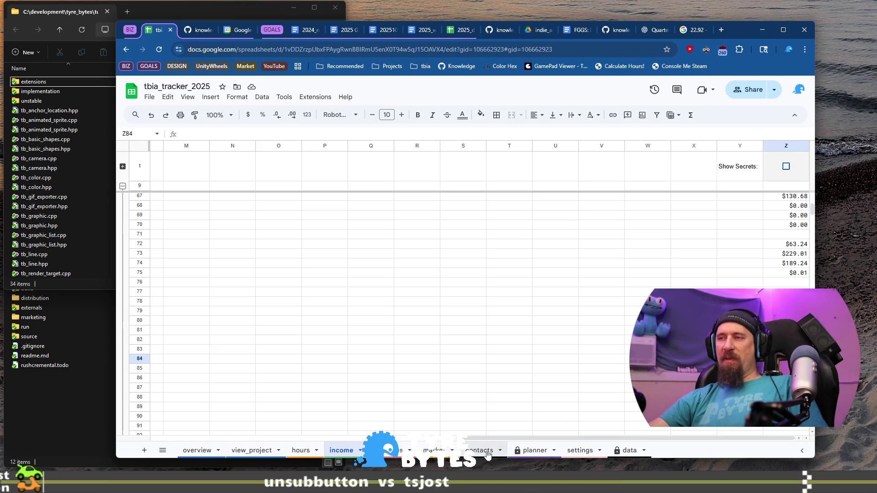
click(534, 451)
scroll(480, 308, down, 3)
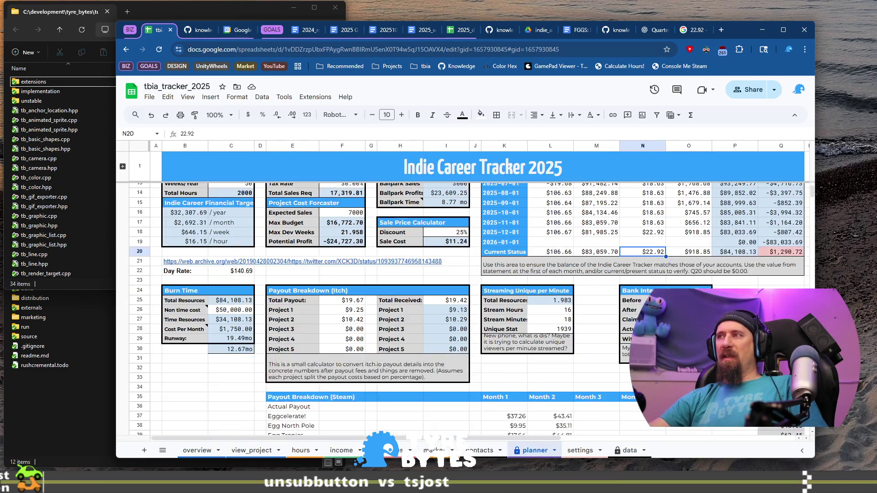
- Enter new before and after balances and 229.67 claimed interest in the planner's interest calculator, then return to income
click(689, 301)
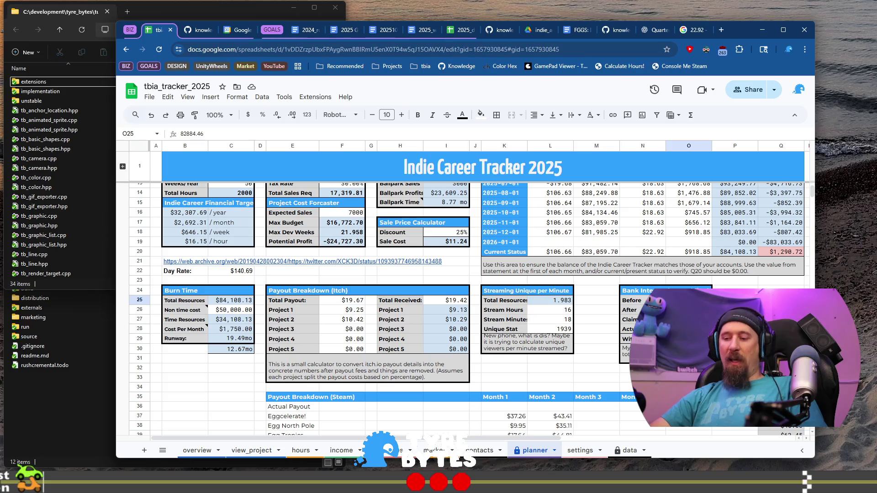
text(81809.70)
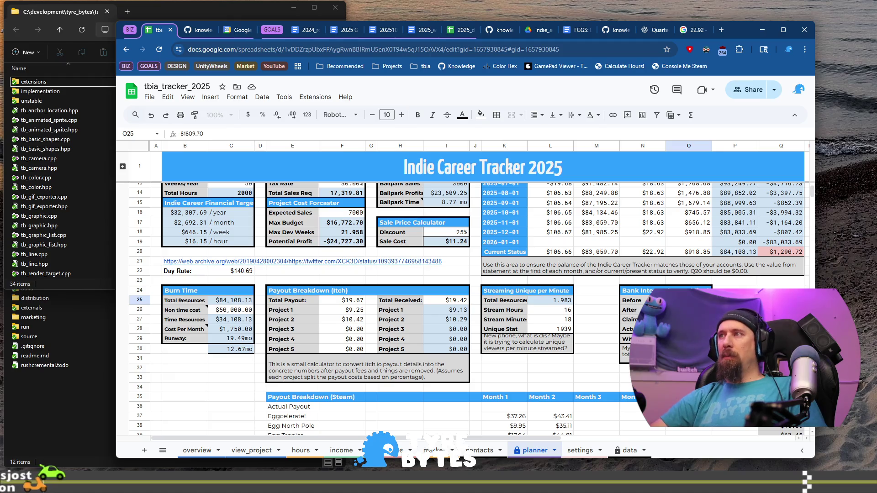
key(Return)
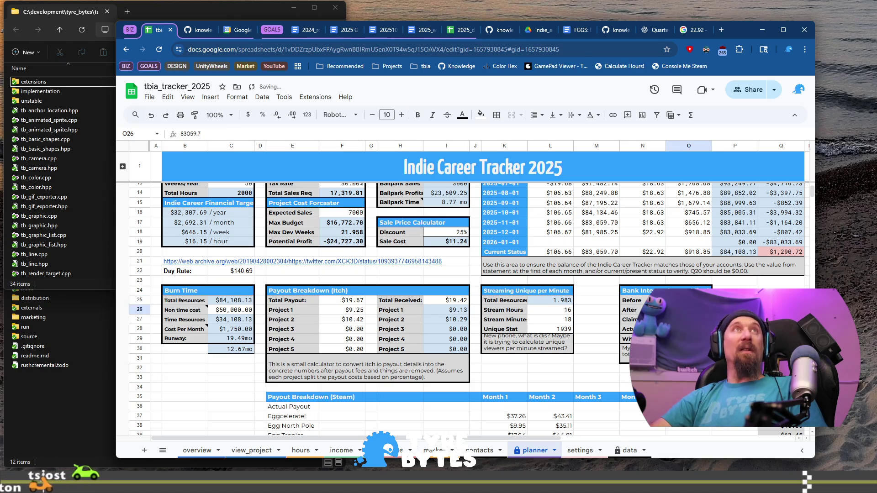
text(B198)
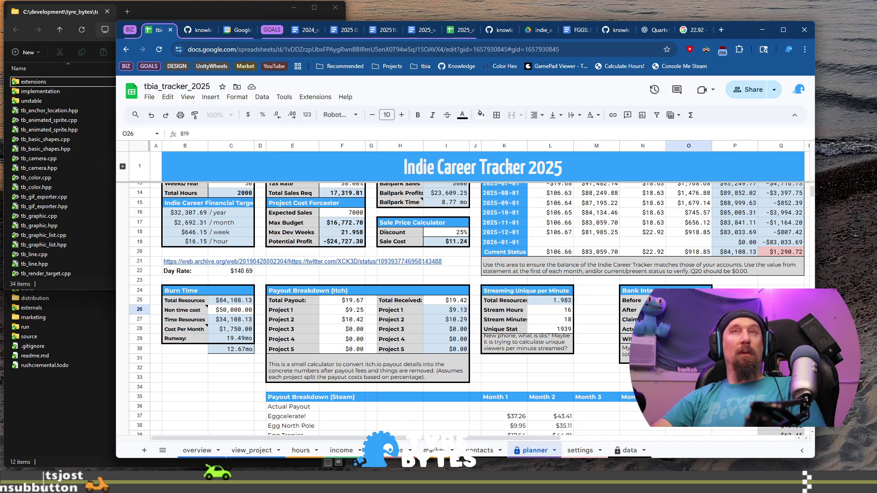
text(4.25)
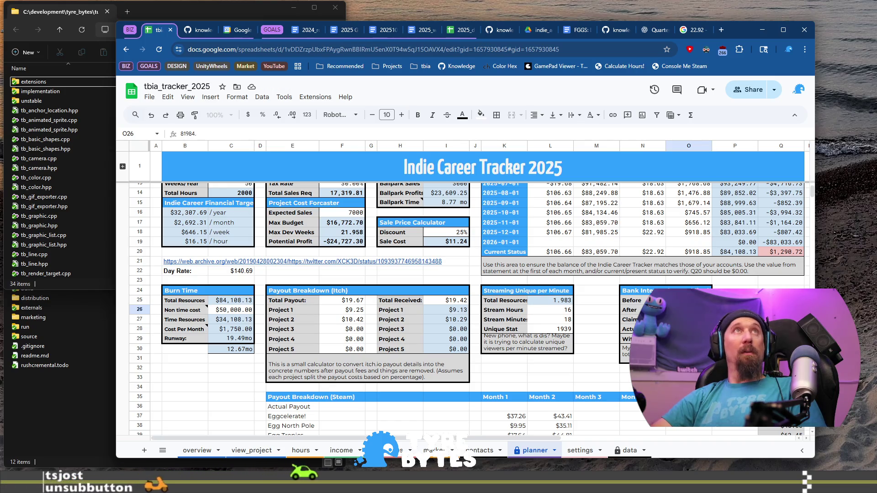
key(Return)
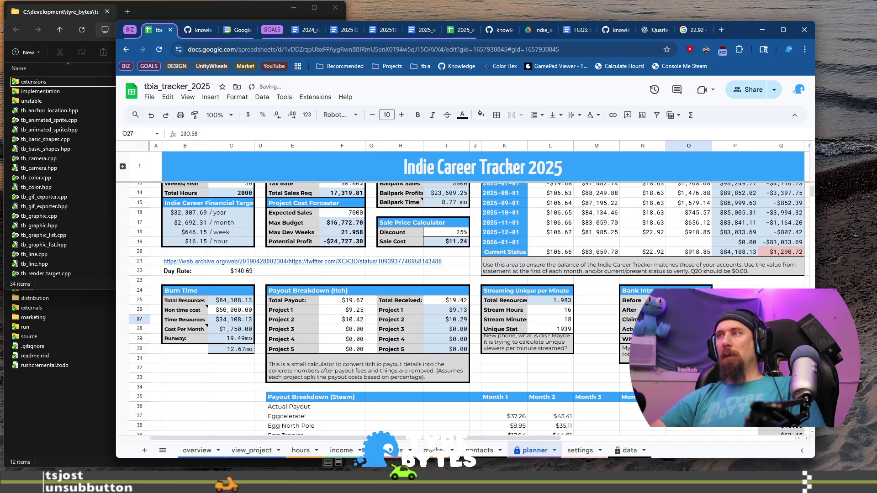
text(229.67)
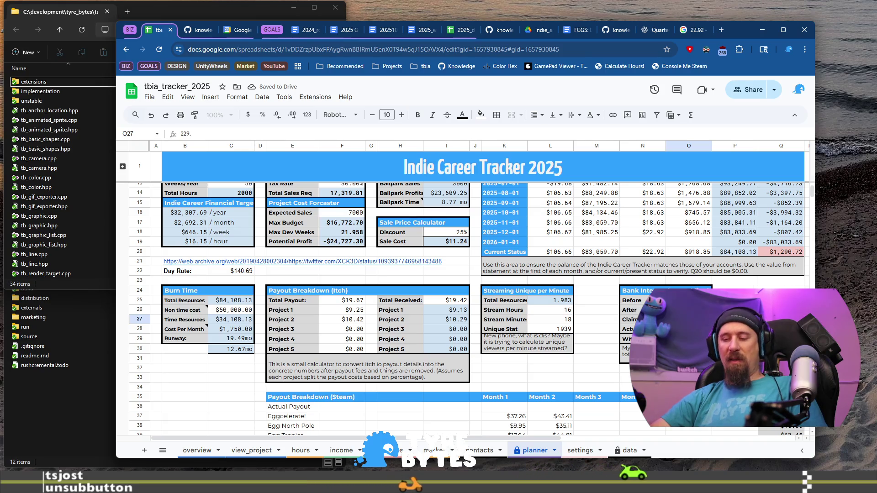
key(Return)
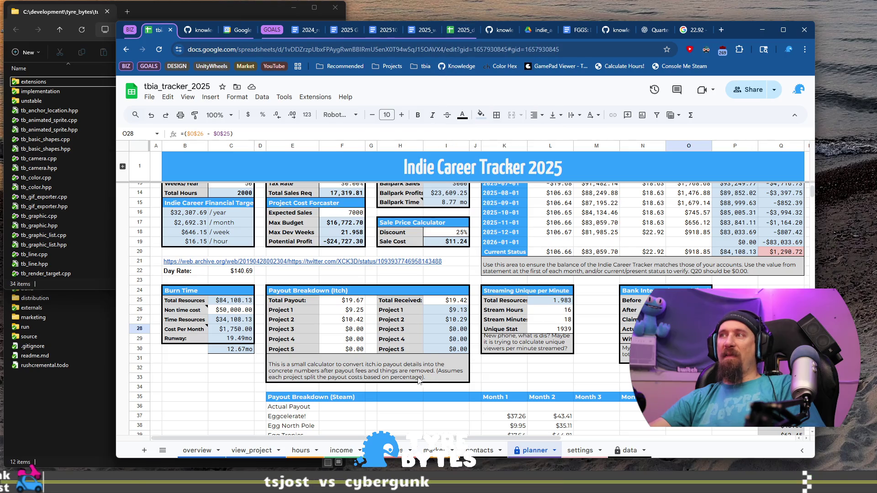
click(341, 452)
text(174.55)
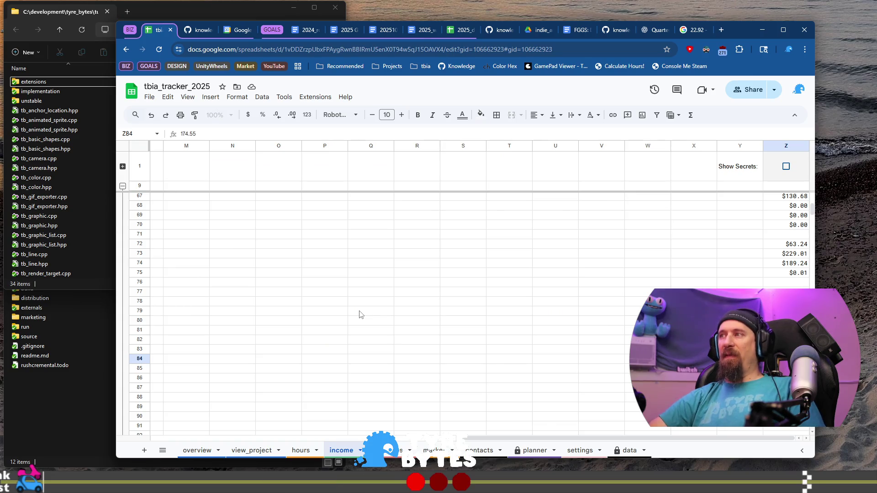
- Confirm $174.55 as row 84's interest amount and return to its description
key(Return)
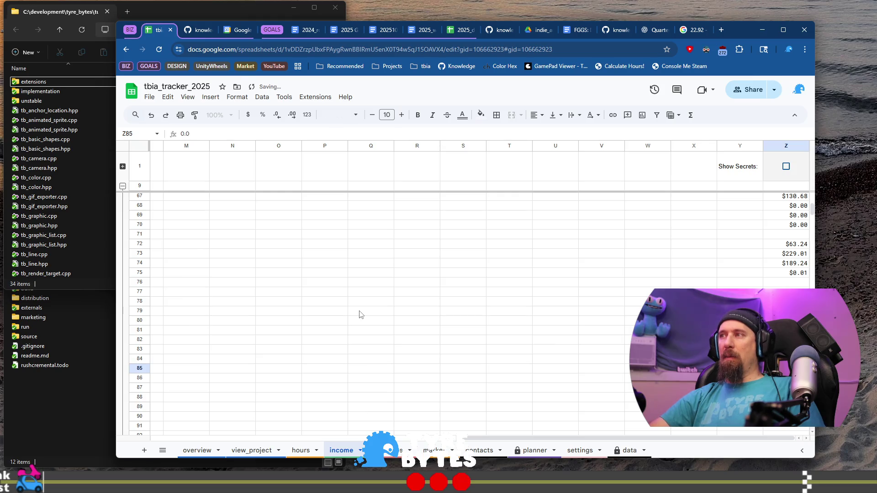
key(Home)
key(Right)
key(Right)
key(Right)
key(Right)
key(Right)
key(Right)
key(Left)
key(Left)
key(Left)
key(Left)
key(Up)
key(Left)
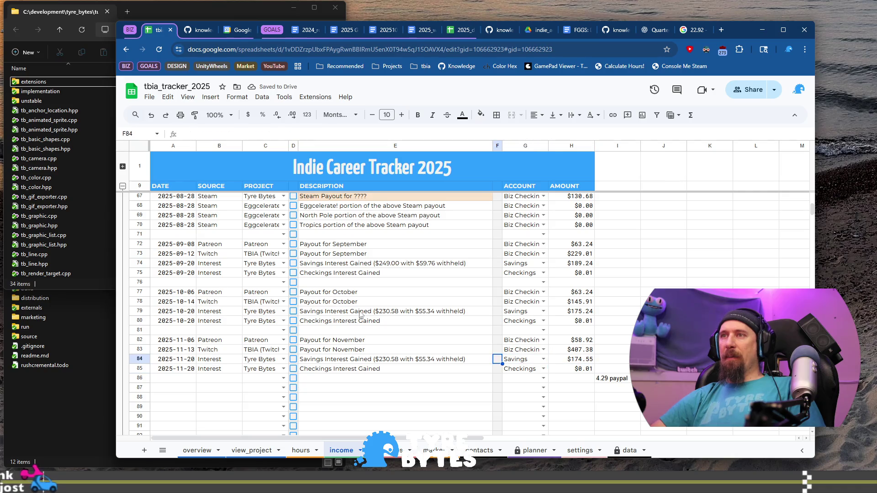
key(Left)
- Revise row 84's description interest figure to $229.67, checking it against the planner
key(Return)
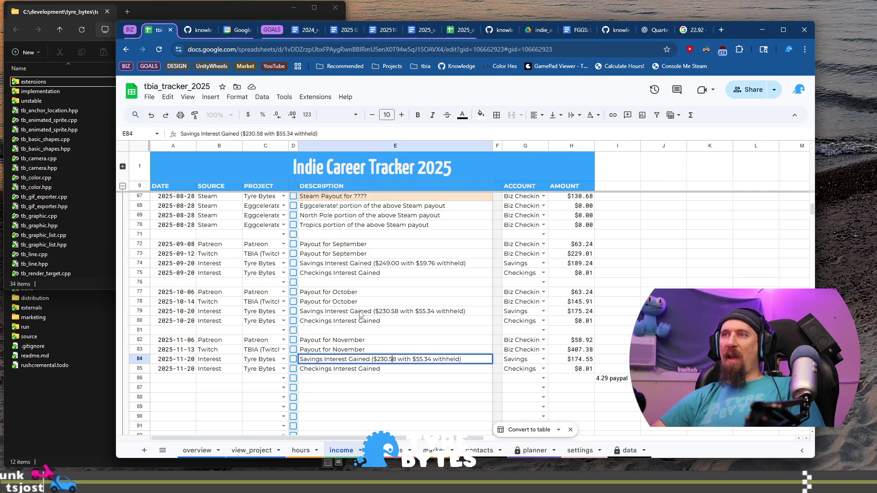
key(Left)
key(Left)
key(BackSpace)
key(BackSpace)
text(29)
key(Right)
key(Right)
key(Right)
key(BackSpace)
key(BackSpace)
text(67)
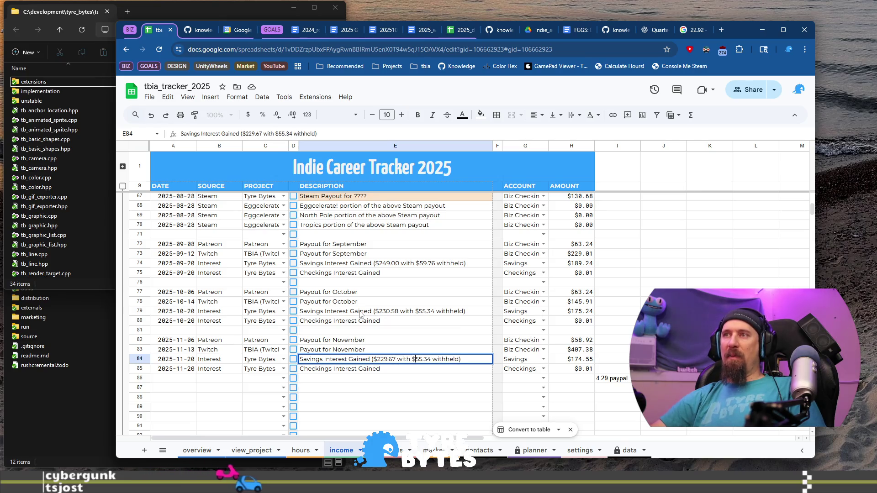
click(531, 453)
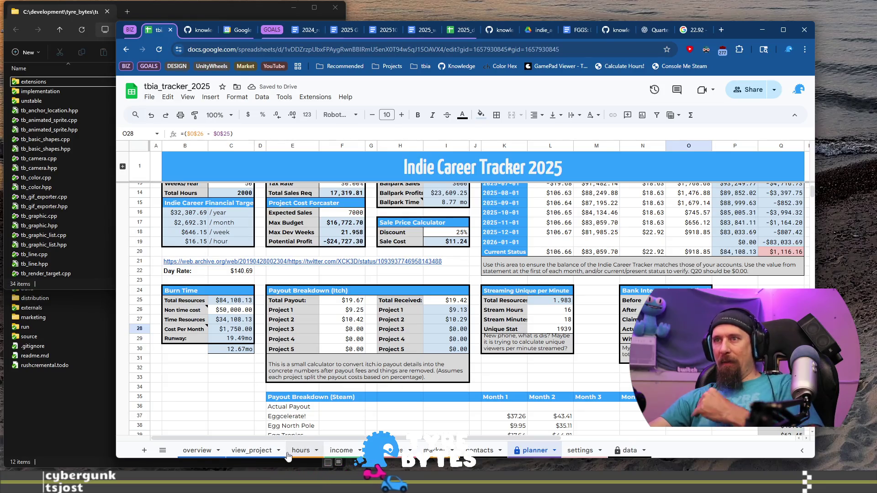
click(341, 453)
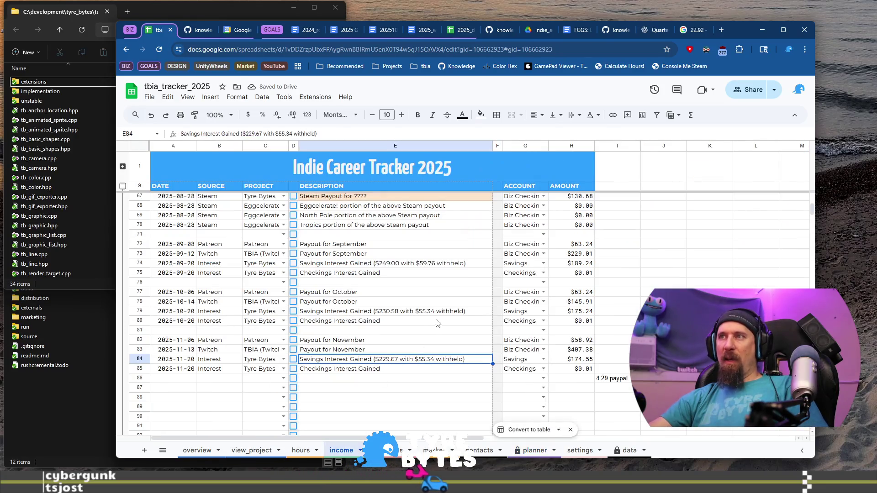
- Change the withheld amount in row 84's description to $55.12 and move to row 86
double_click(432, 361)
key(BackSpace)
key(BackSpace)
text(12)
key(Return)
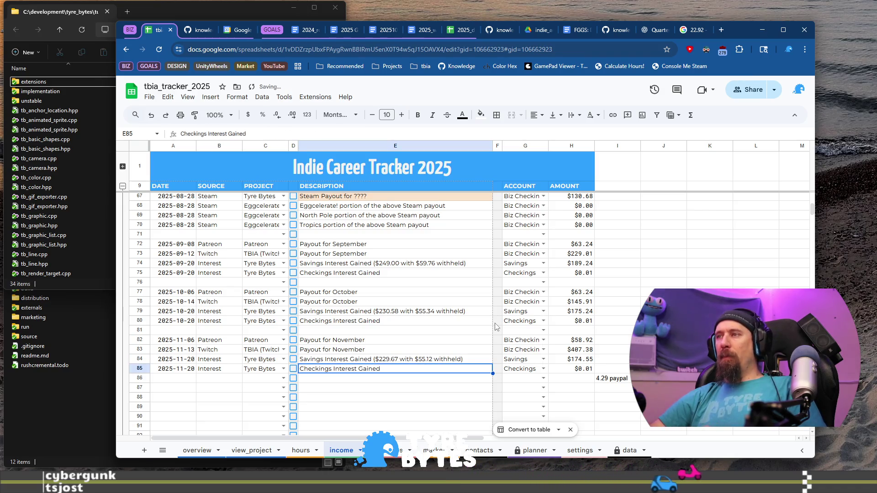
key(Down)
key(Home)
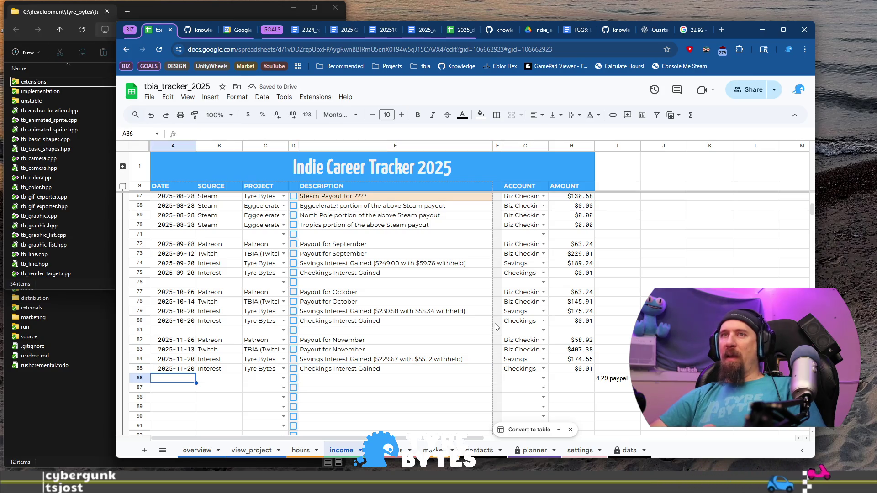
text(2025-11-25)
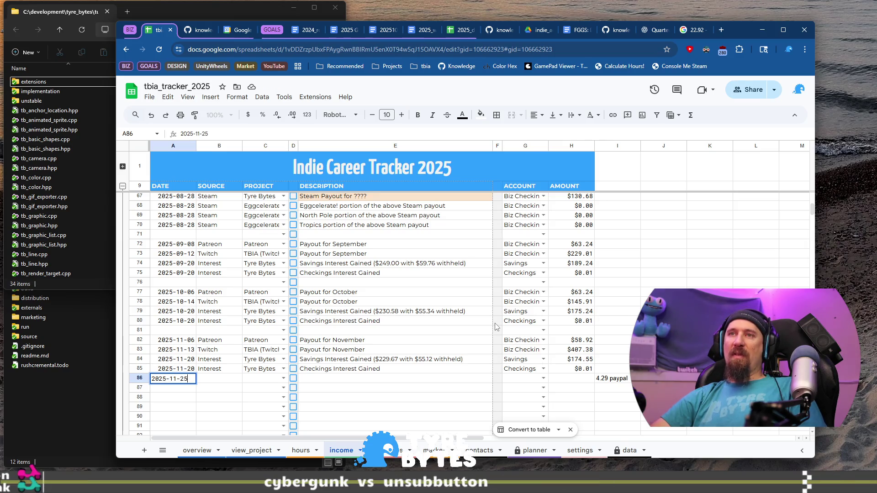
- Fill row 86 with 2025-11-25, Donation, TBIA (Twitch) and a viewer donation description
key(Tab)
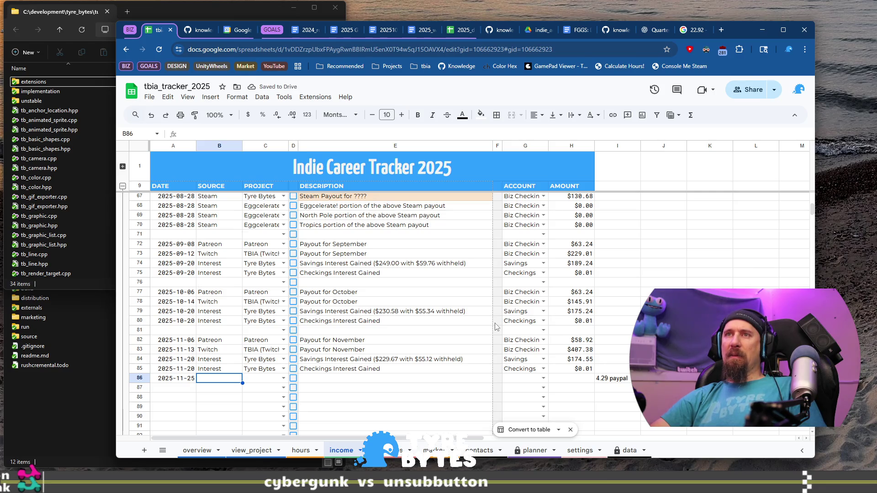
text(Donation)
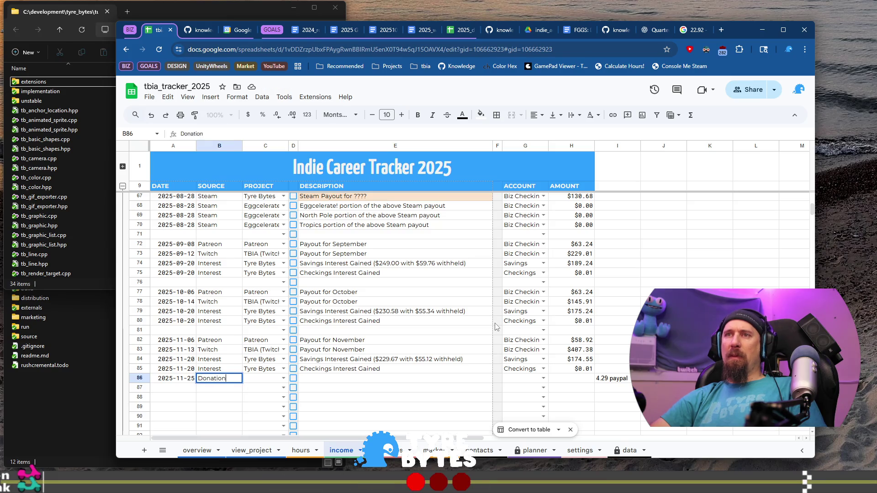
key(Tab)
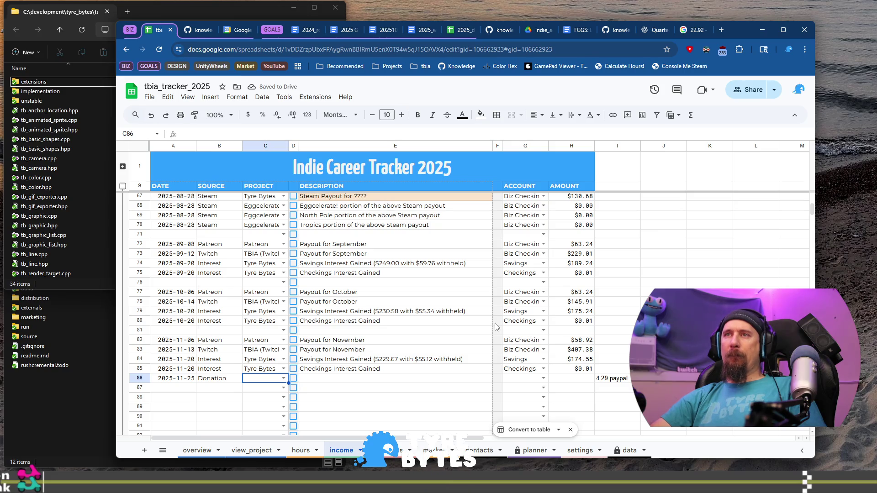
text(T)
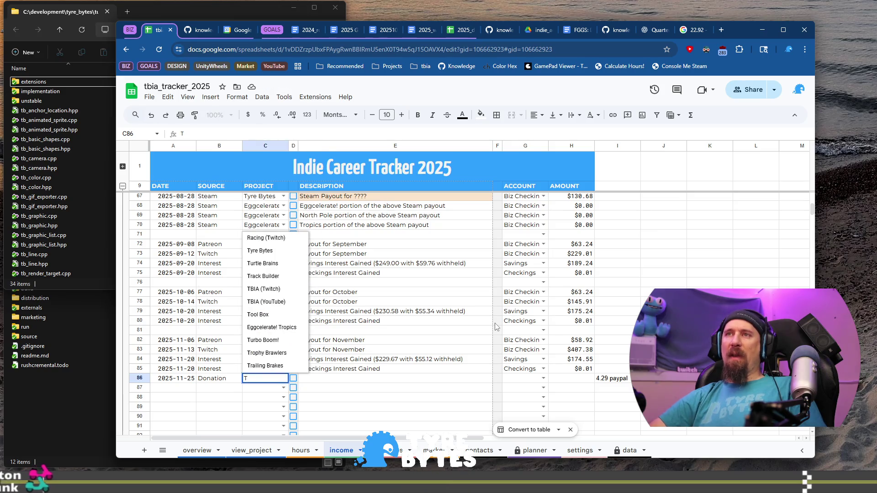
key(Down)
key(Down)
key(Down)
key(Down)
key(Up)
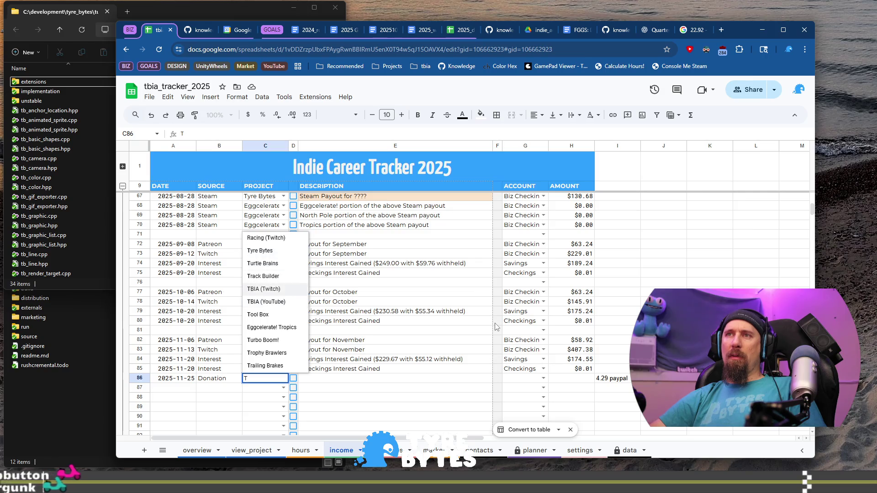
key(Tab)
key(Tab)
text(Viewer dontat)
key(BackSpace)
key(BackSpace)
key(BackSpace)
text(at)
text( the )
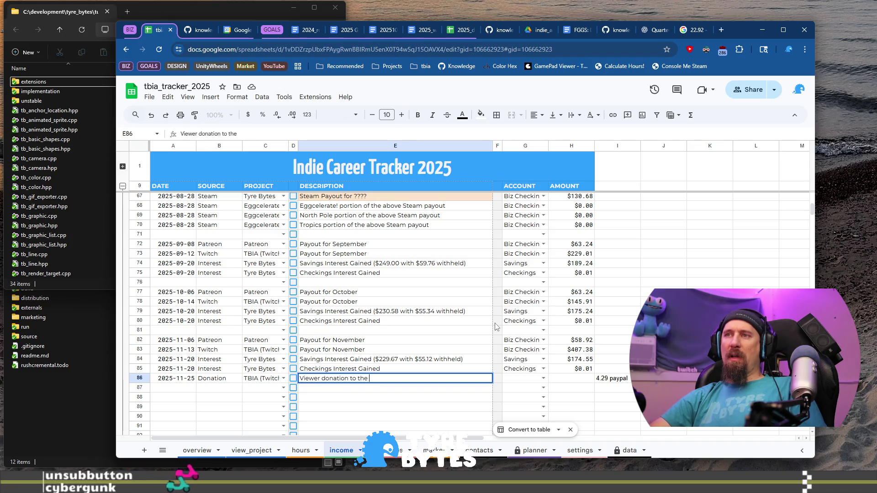
text(enture)
key(Tab)
key(Tab)
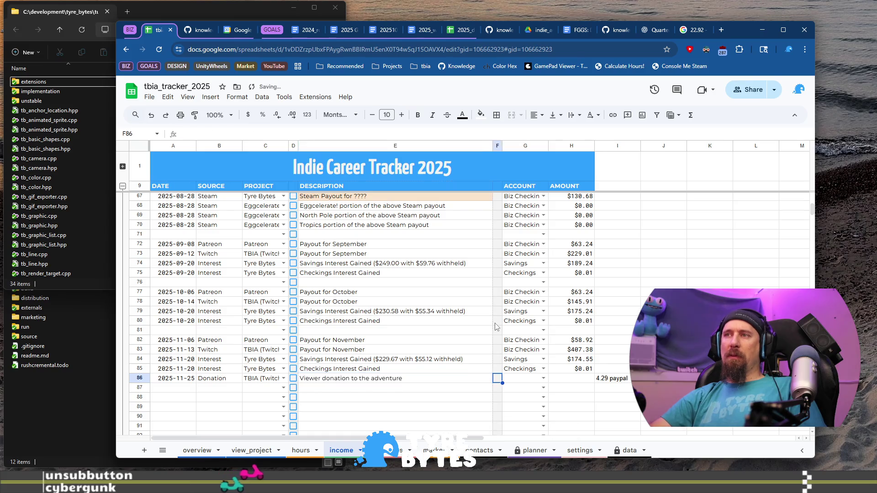
- Set row 86's account to Biz Paypal
key(Return)
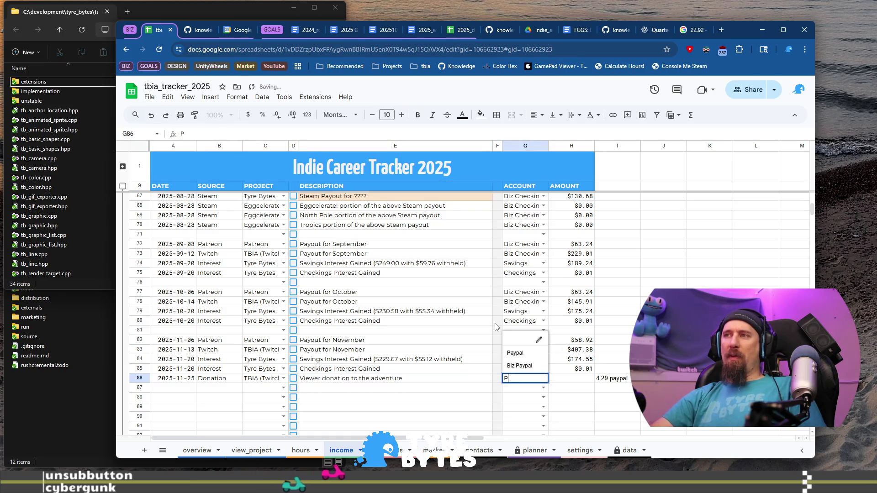
click(537, 336)
key(Escape)
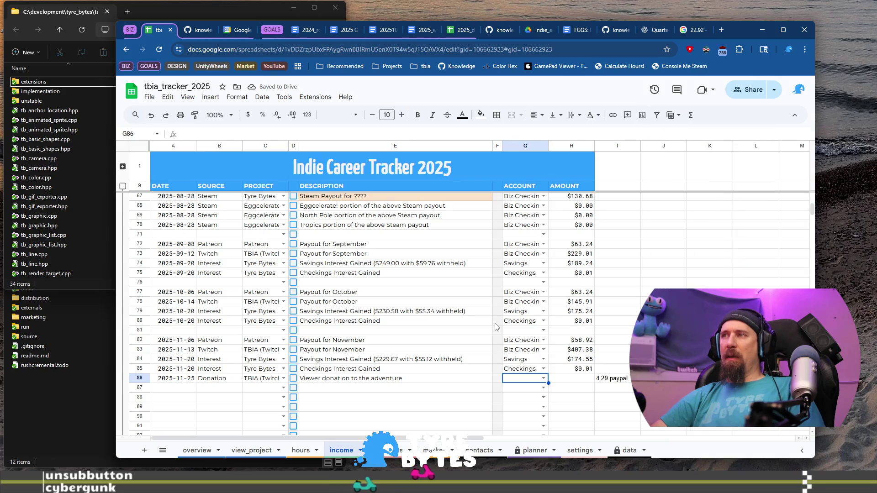
text(P)
key(Down)
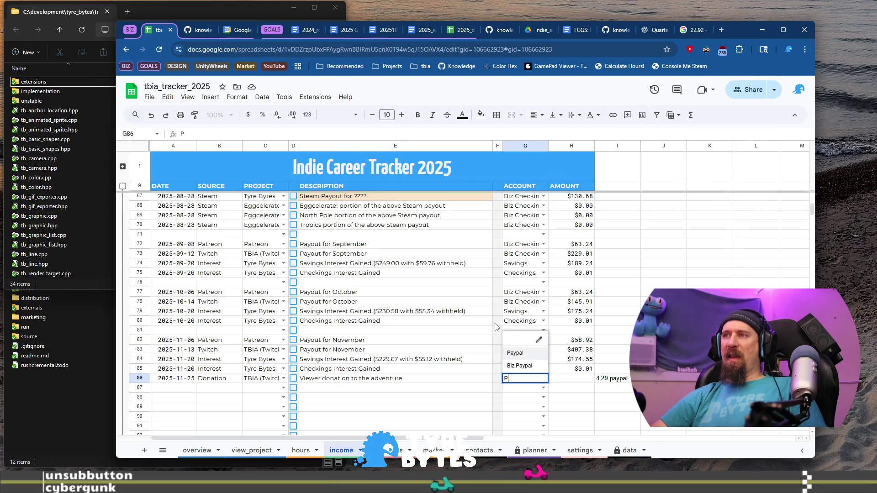
key(Down)
key(Tab)
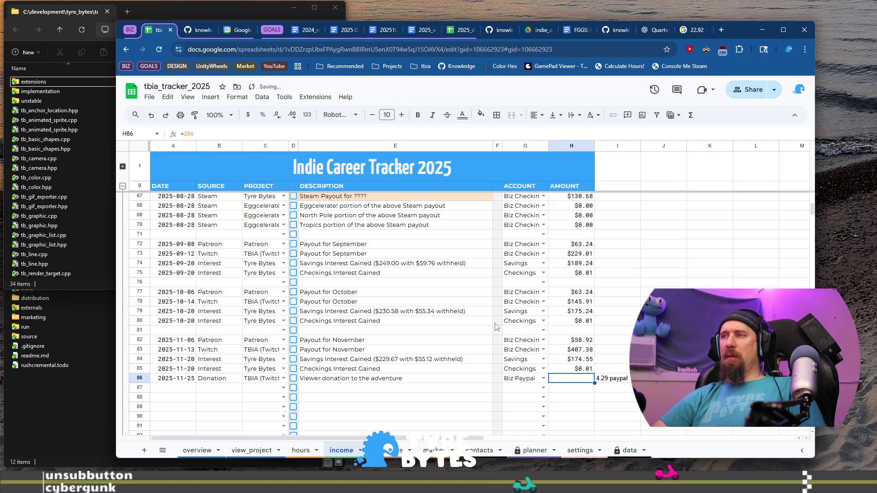
- Enter 4.29 in Z86 and format it as currency
key(Right)
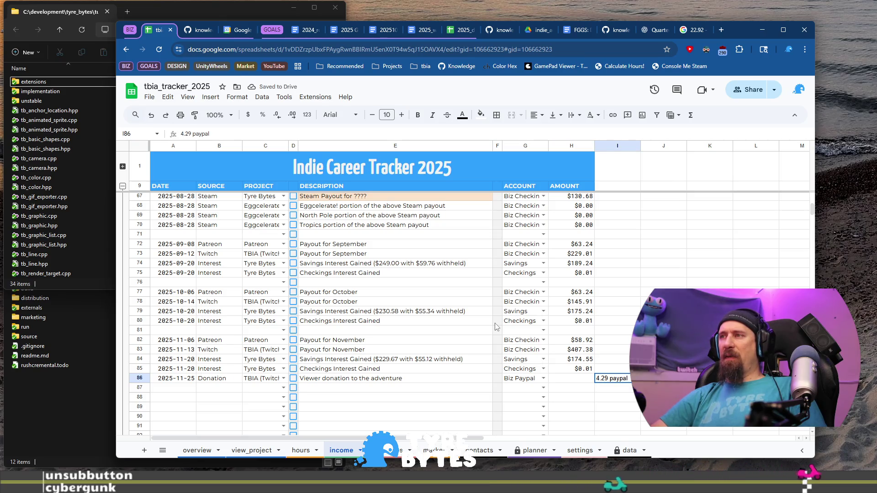
key(Right)
key(Right)
key(Right)
key(ctrl+Right)
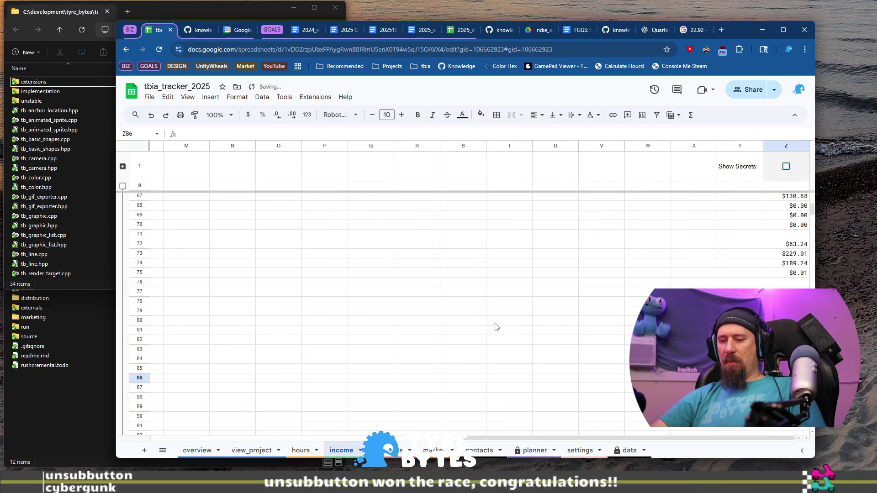
key(Return)
key(Up)
key(Return)
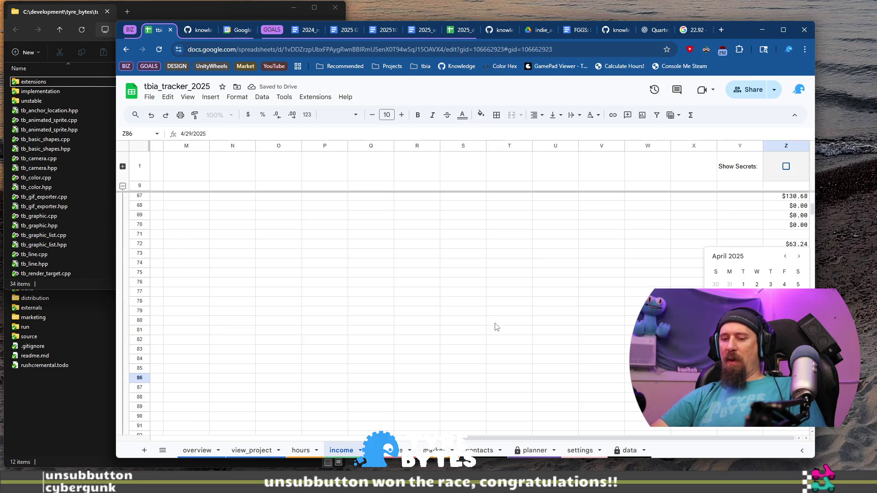
text(29)
key(Return)
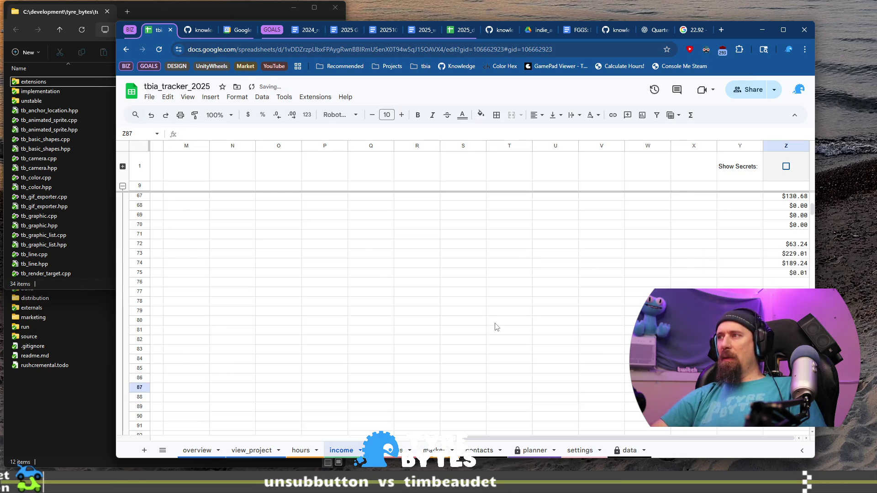
key(ctrl+Right)
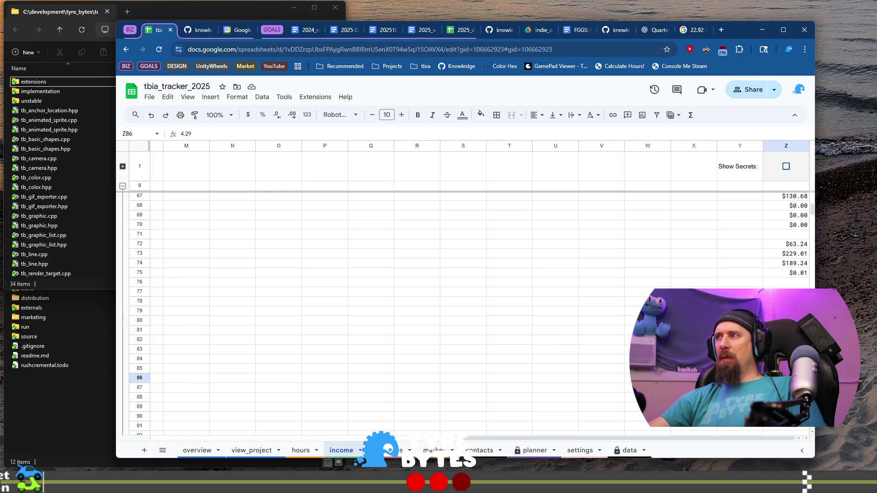
click(249, 115)
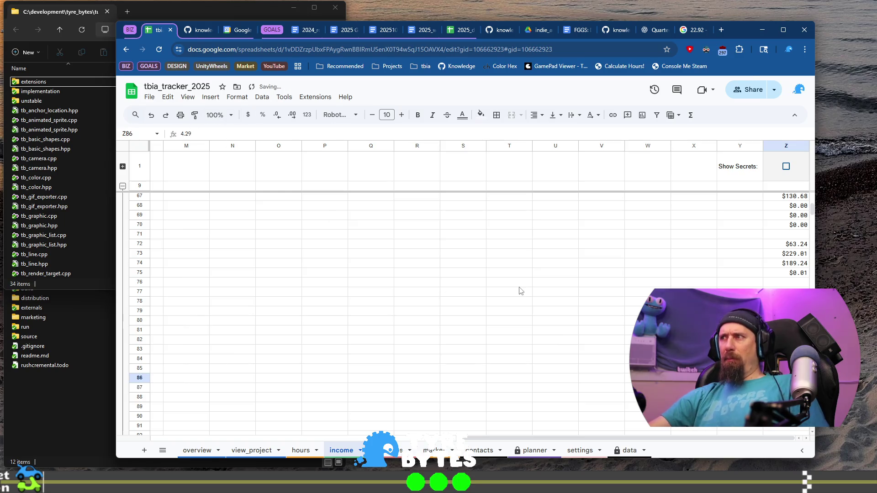
- Move to the next empty entry row and switch to the expense entries sheet
key(Home)
key(Down)
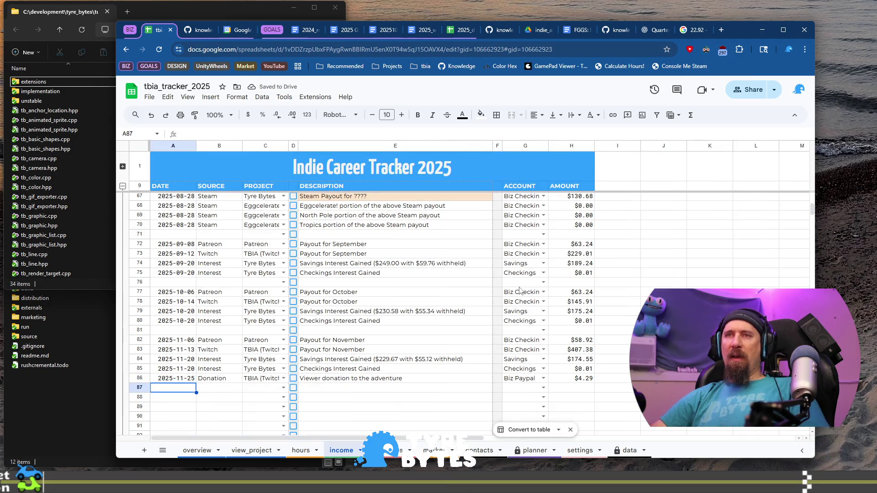
key(Down)
key(Down)
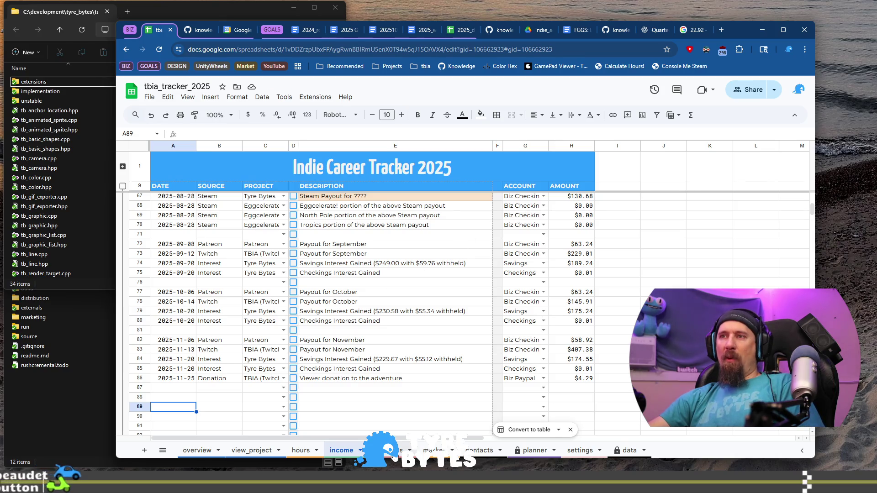
key(ctrl+Page_Down)
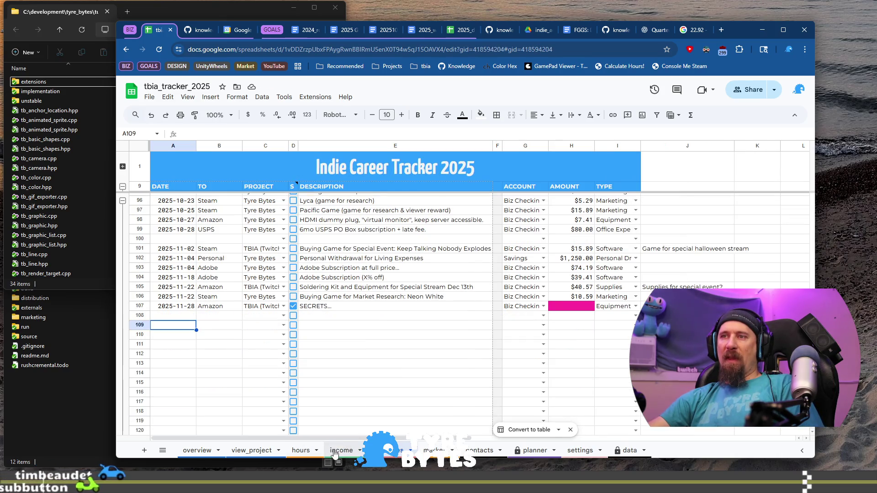
- Review the overview dashboard with Incl. Personal set to Yes, then set it back to No
click(339, 450)
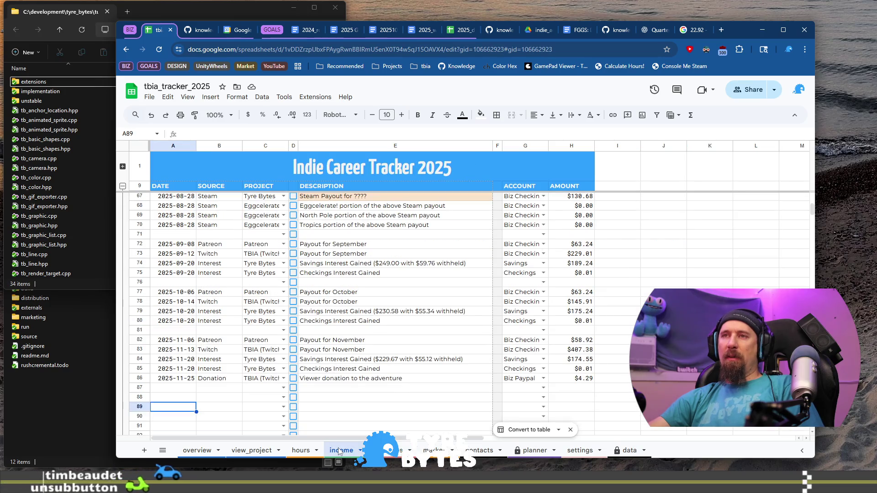
click(197, 451)
scroll(314, 255, down, 5)
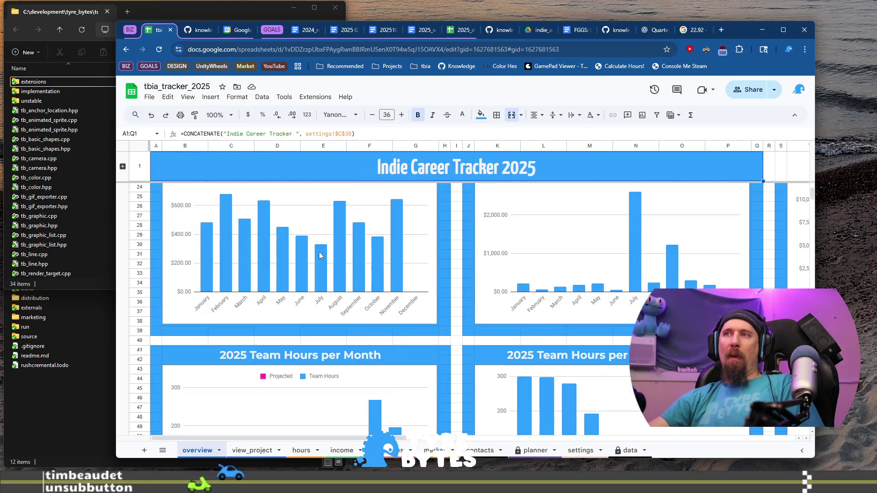
scroll(315, 256, up, 2)
scroll(392, 284, up, 2)
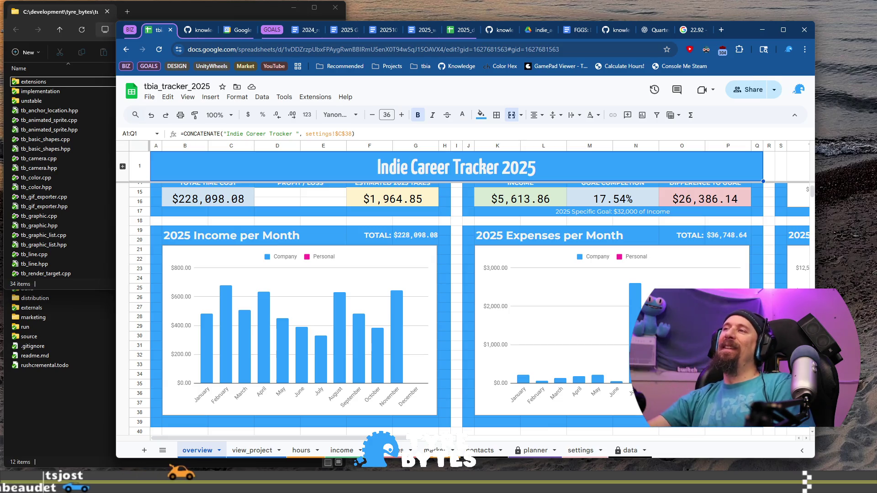
scroll(331, 264, up, 3)
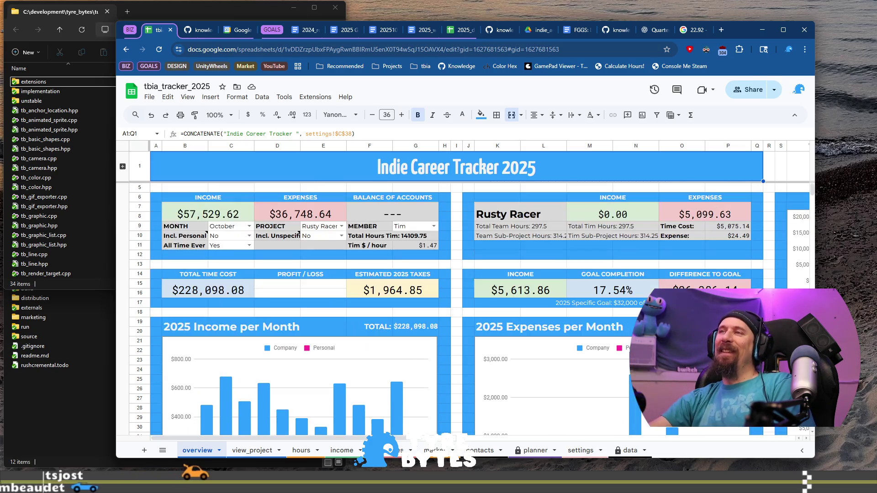
click(249, 237)
scroll(241, 250, down, 5)
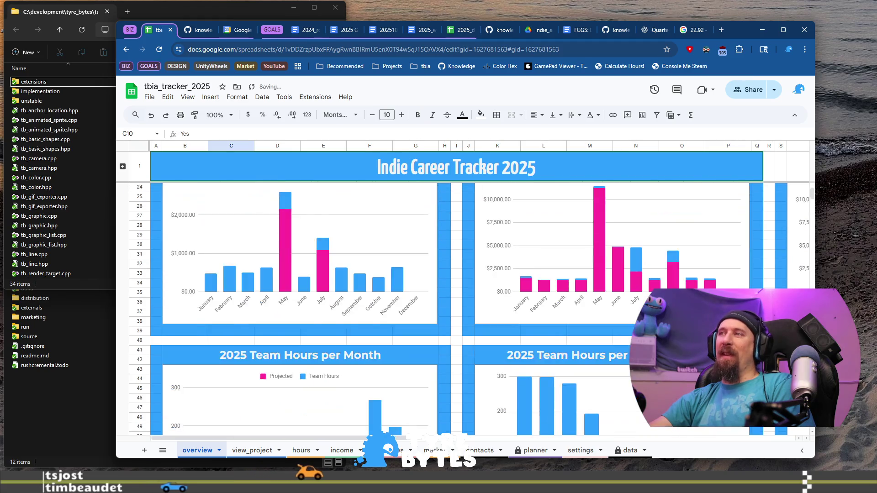
scroll(241, 250, up, 3)
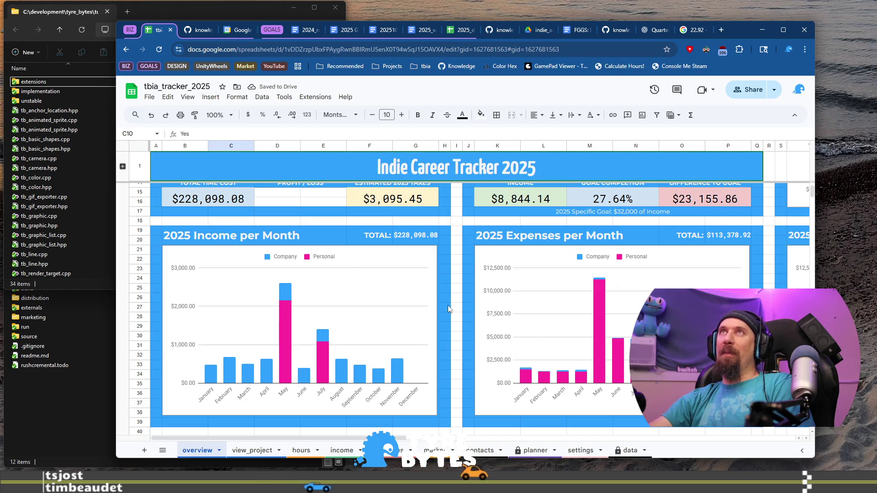
scroll(451, 303, up, 3)
click(249, 236)
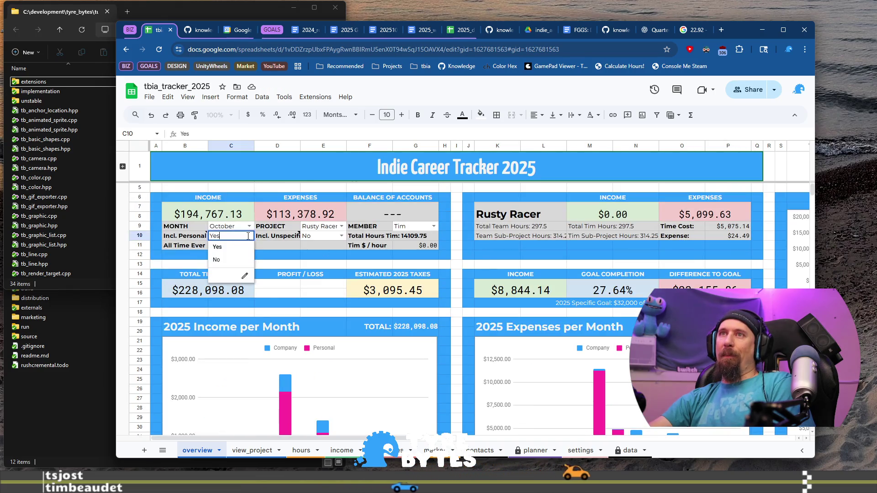
click(241, 263)
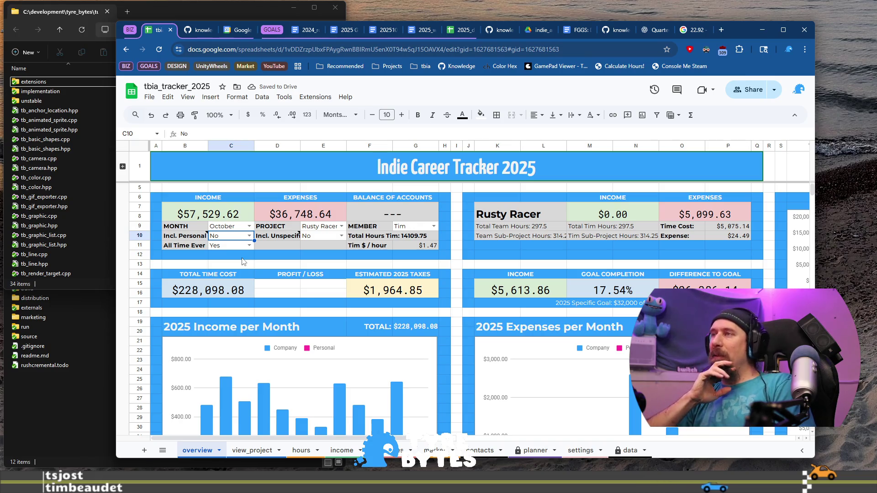
click(192, 30)
- Redate today.md's title to 2025-11-30 and replace the second bullet with financial accounting
click(757, 193)
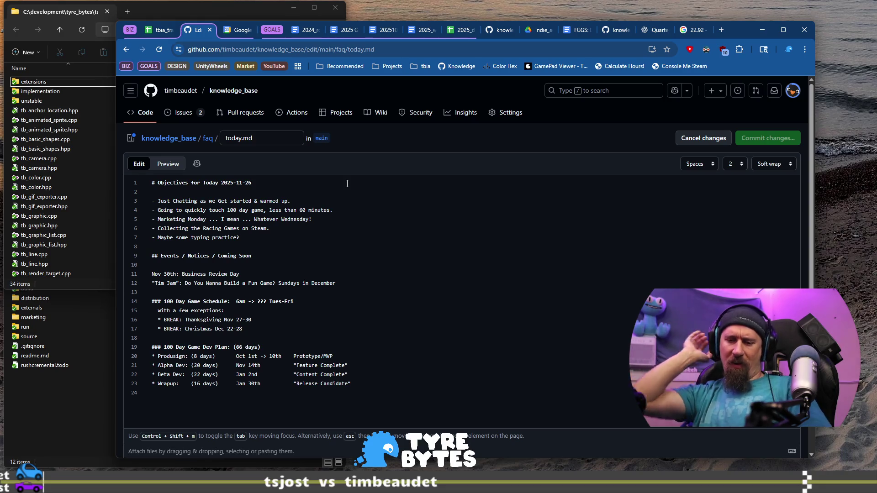
key(BackSpace)
key(BackSpace)
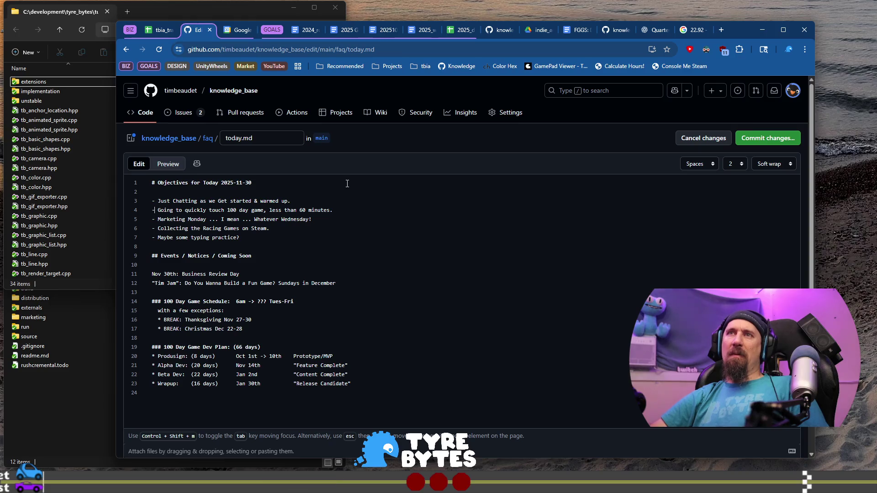
key(shift+End)
key(BackSpace)
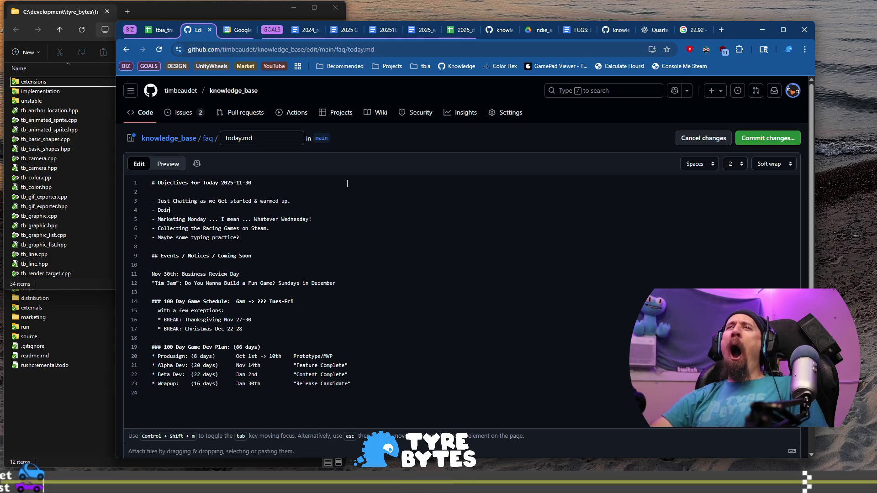
text(an)
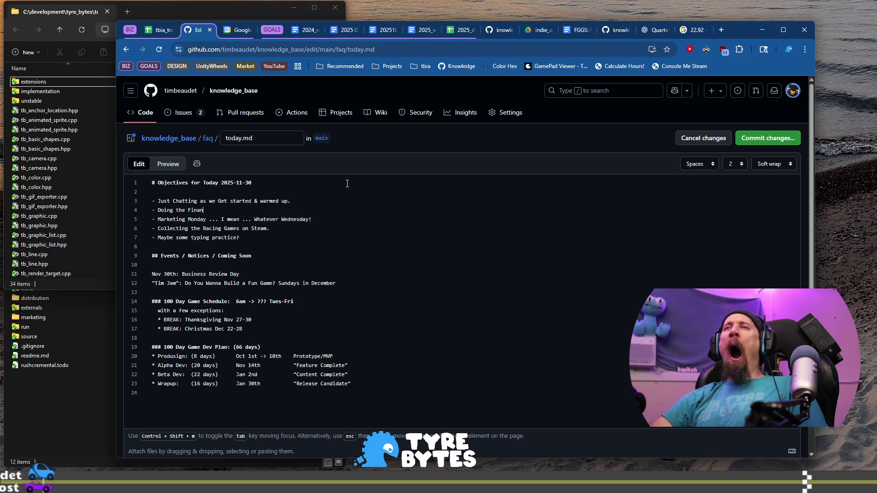
text(cial Ac)
text(counta)
text(ing)
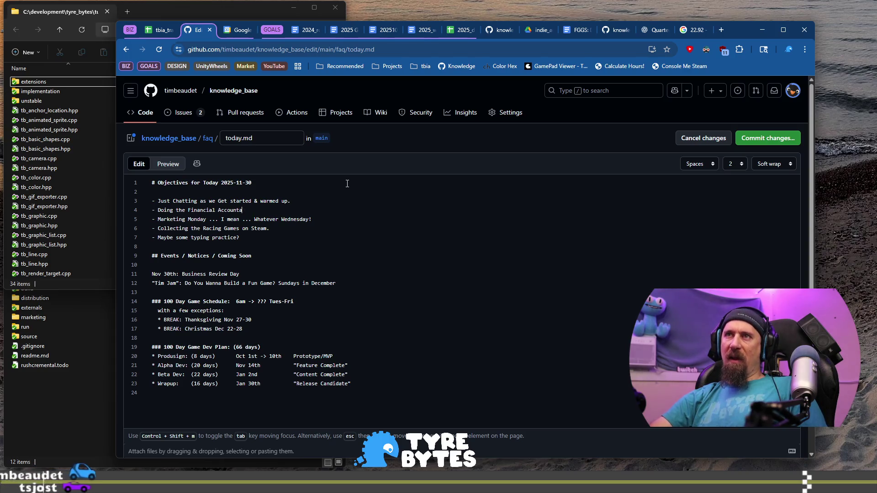
text( stuffs, income/expen)
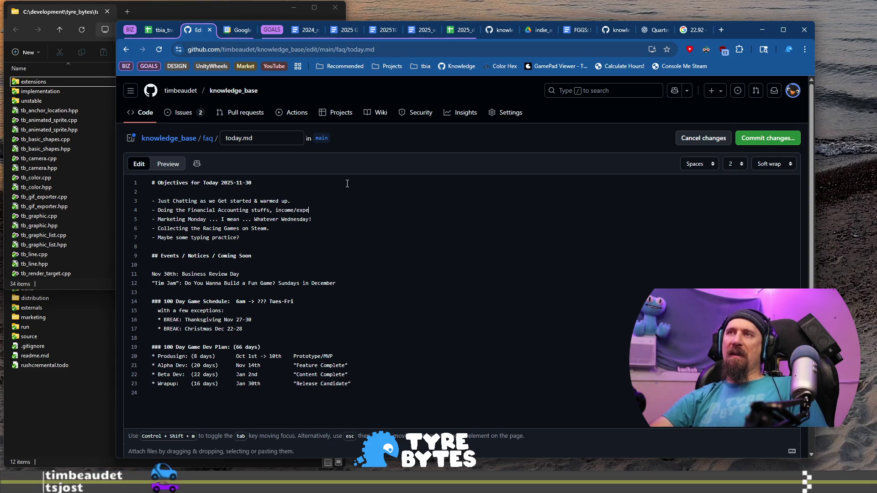
text(ses...)
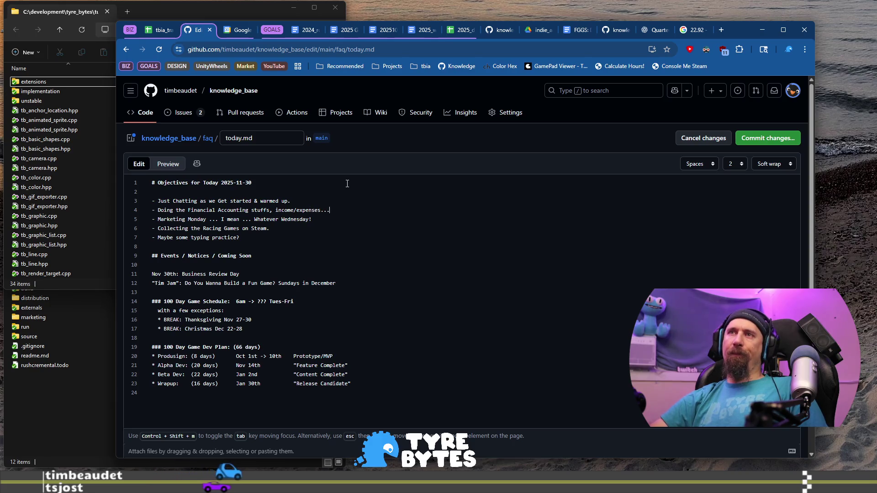
- Replace the Marketing Monday bullet with 'Business Review, summary, lessons'
key(Down)
key(shift+Home)
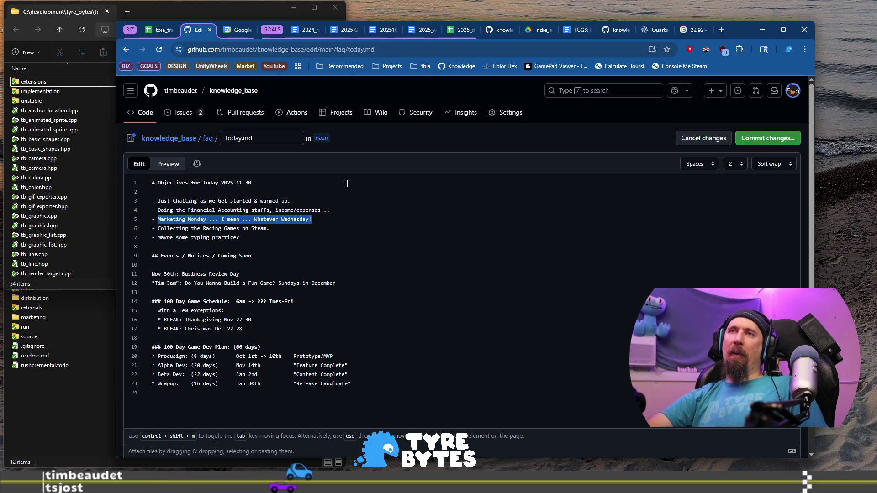
text(Business Review, )
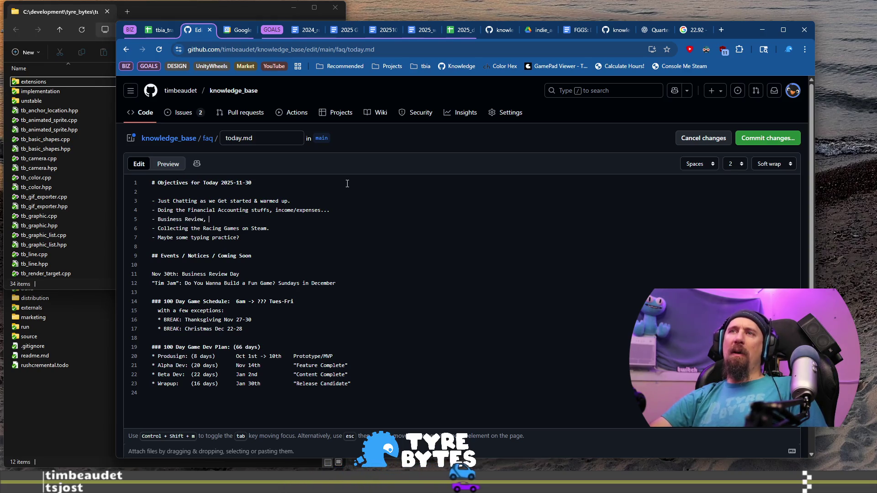
text(summayr)
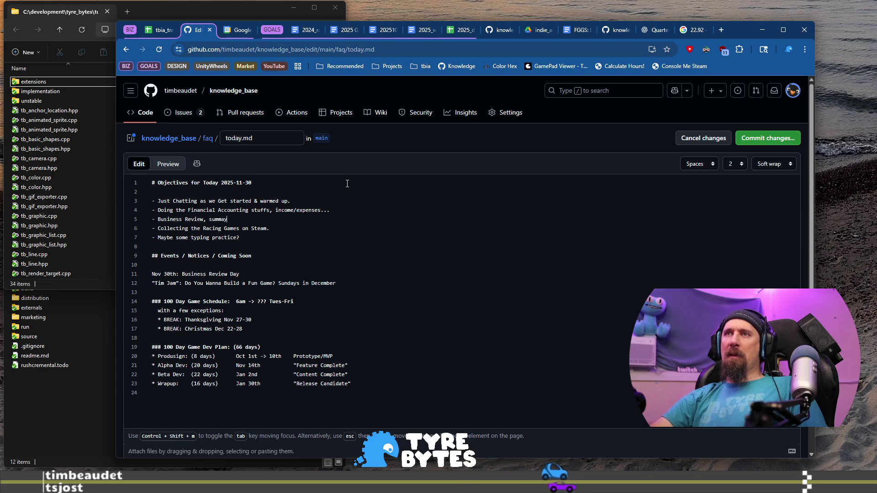
key(BackSpace)
key(BackSpace)
text(ry, lessons lear)
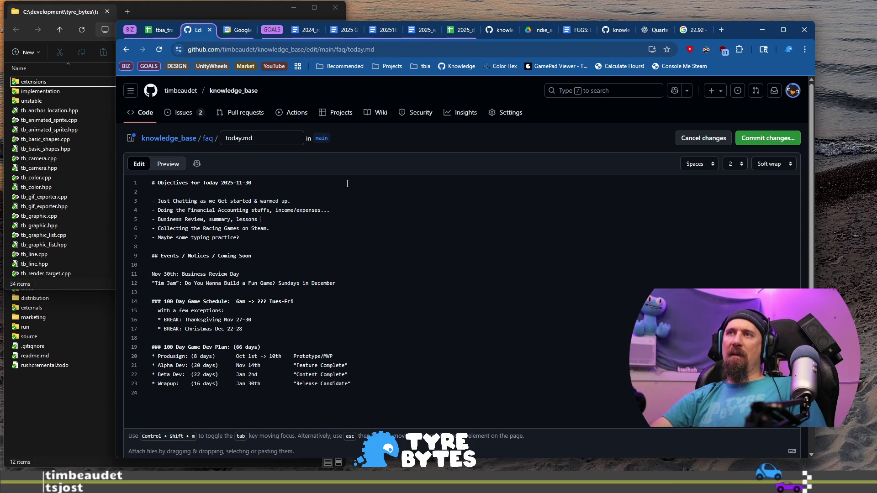
text(ned, achievements)
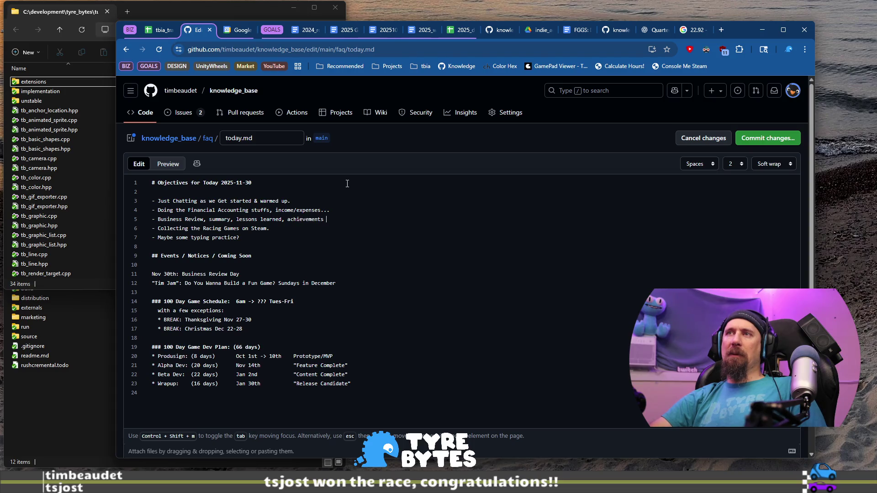
text(.)
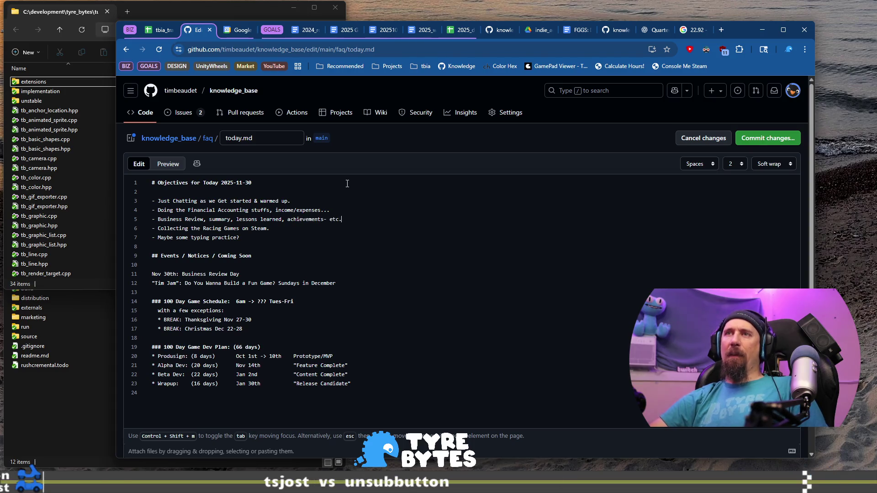
- Delete the Collecting Racing Games on Steam bullet and add the Neon White and VERY SHORT stream bullets
key(shift+Up)
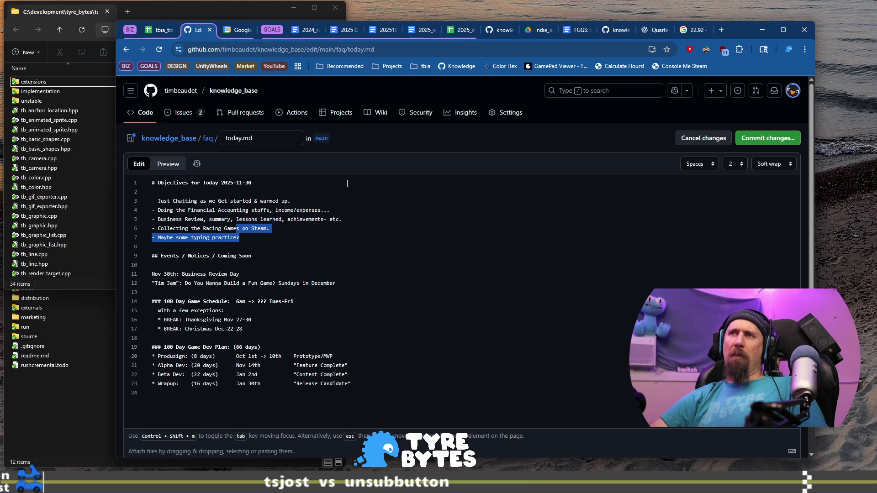
key(Left)
key(shift+Home)
key(BackSpace)
key(BackSpace)
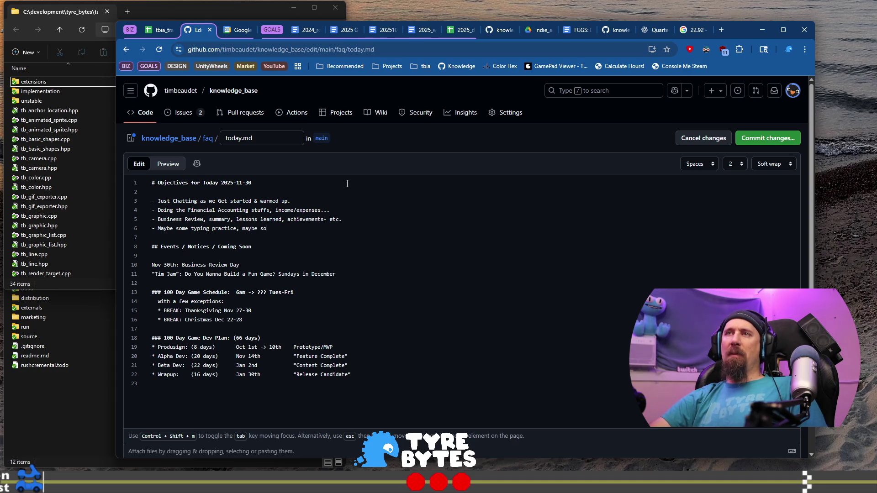
text(Noe)
key(BackSpace)
key(BackSpace)
key(BackSpace)
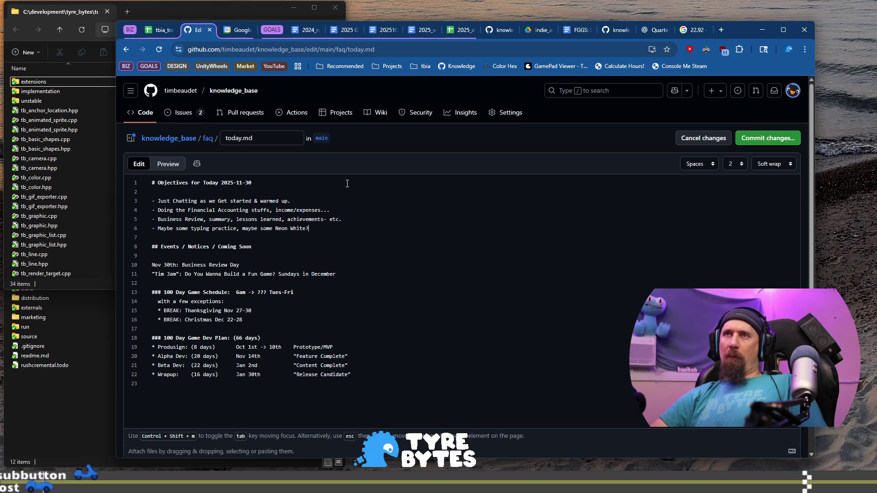
key(Return)
text(VERY )
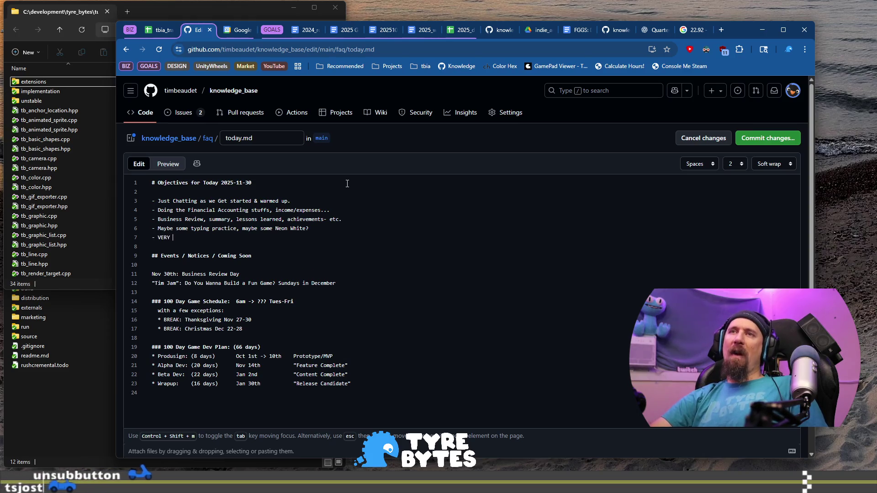
text(SHORT )
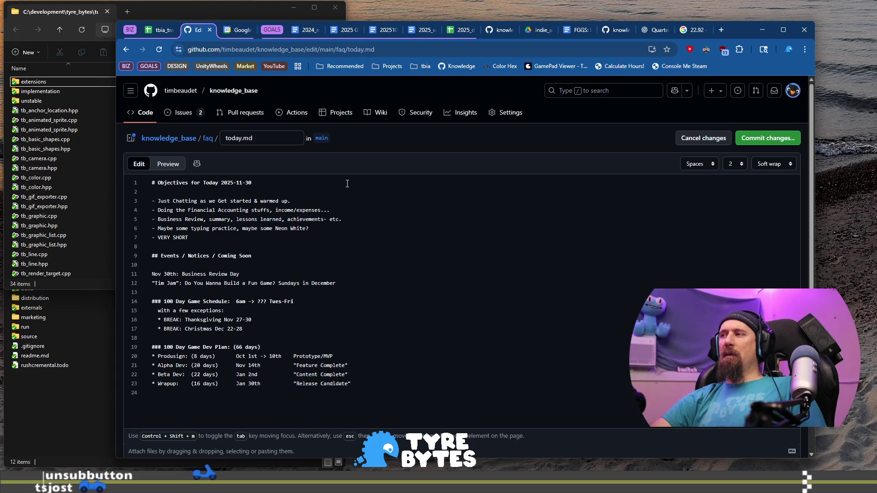
text(3 hr stream, then He)
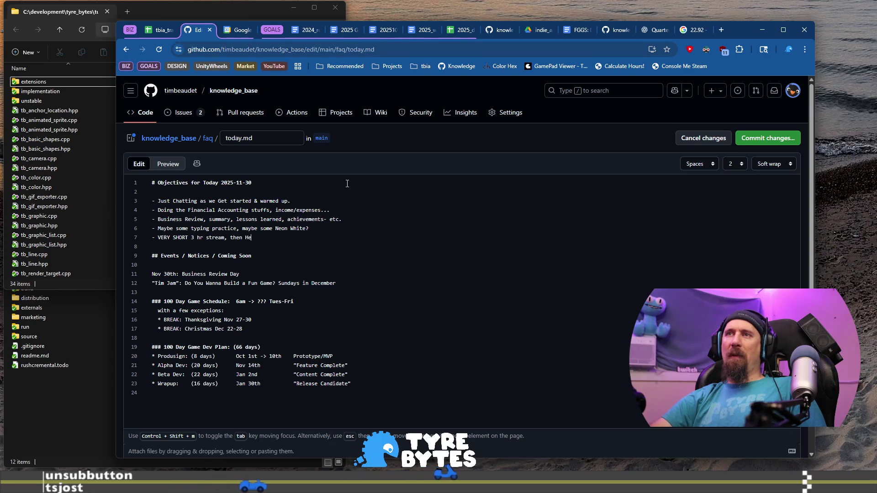
text(at: Pedal to the Metal)
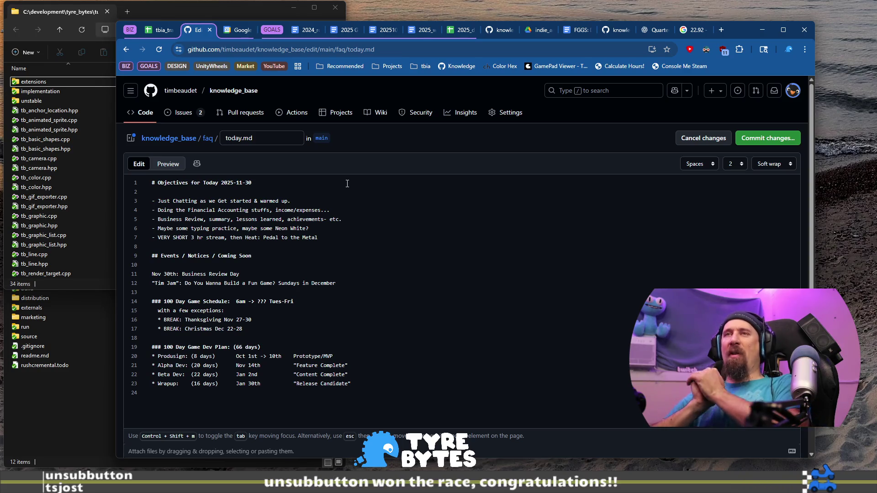
- Delete the Nov 30th: Business Review Day line and commit today.md, then return to the tracker
key(Down)
key(Down)
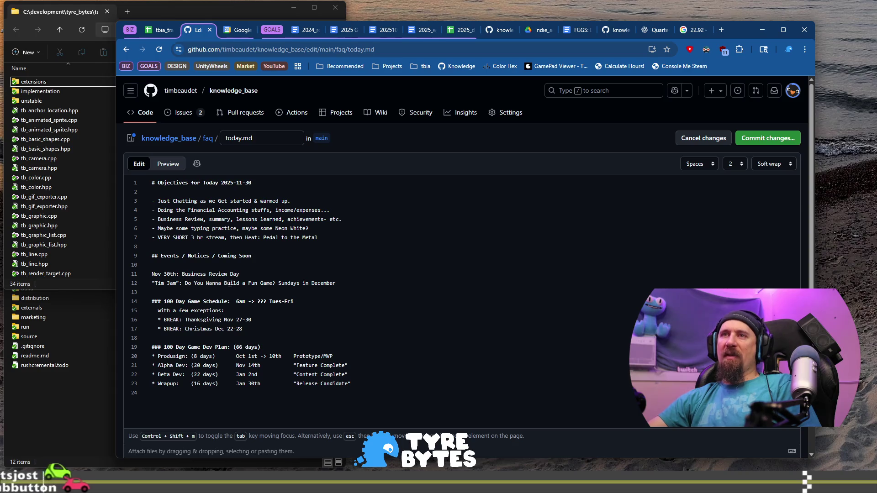
click(256, 274)
key(shift+Home)
key(BackSpace)
key(BackSpace)
key(ctrl+s)
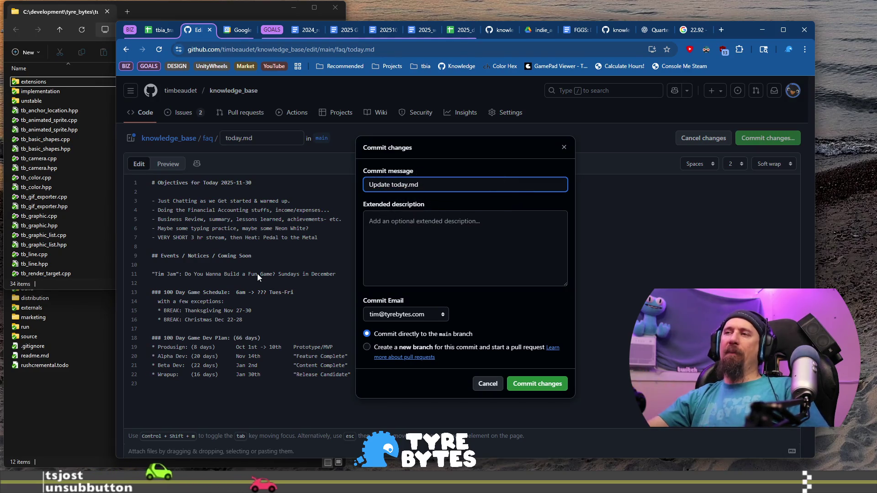
click(542, 385)
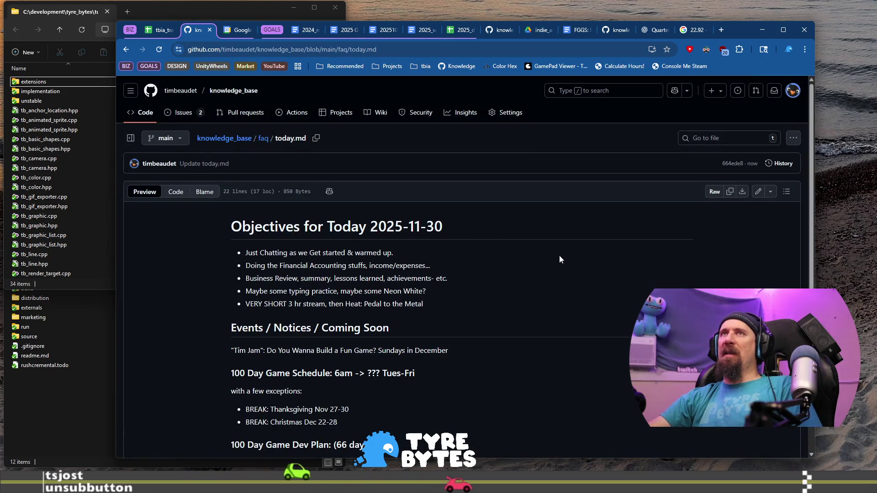
click(164, 31)
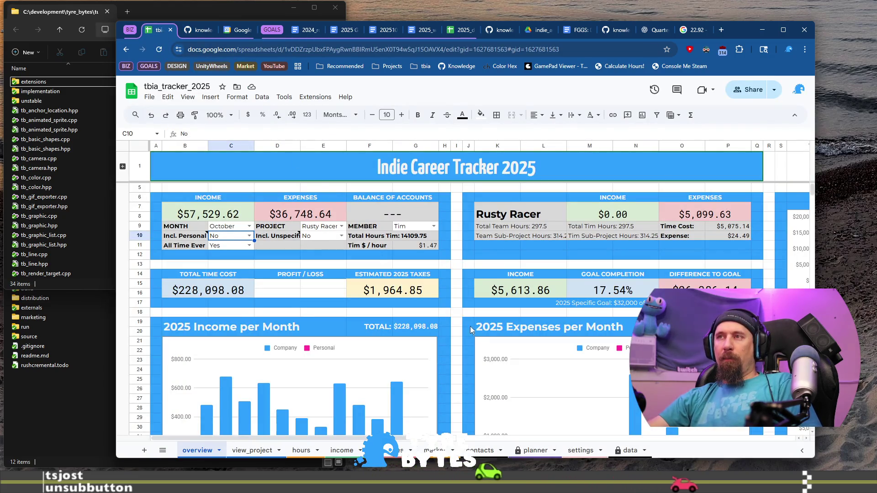
scroll(411, 275, down, 5)
scroll(439, 302, down, 2)
scroll(453, 314, down, 2)
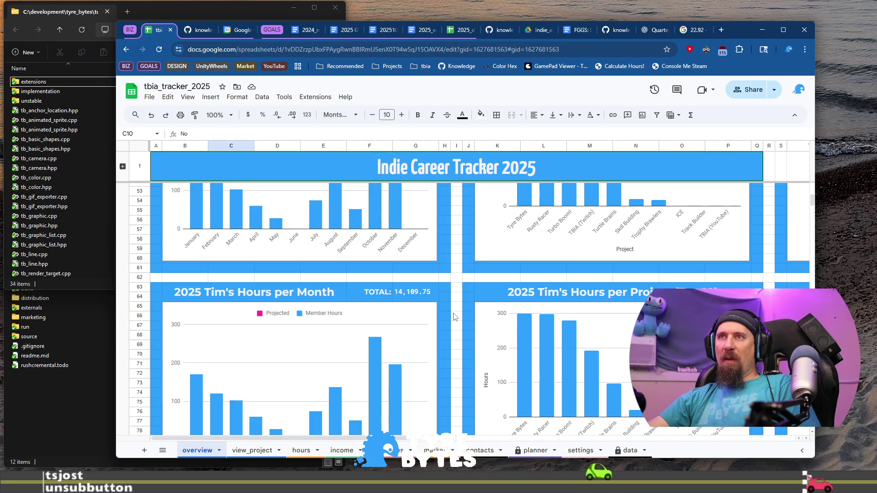
scroll(453, 314, down, 3)
scroll(453, 316, down, 1)
scroll(453, 316, down, 2)
scroll(453, 316, up, 3)
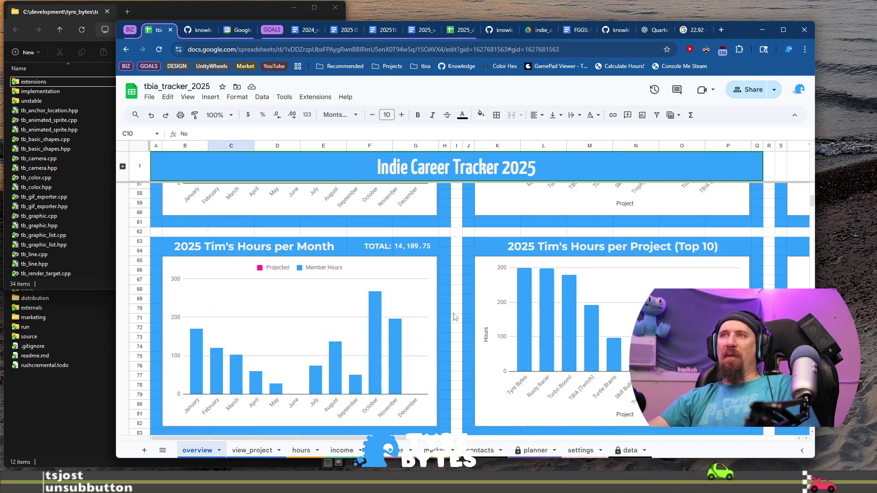
scroll(453, 316, up, 7)
scroll(453, 315, up, 4)
scroll(454, 312, down, 3)
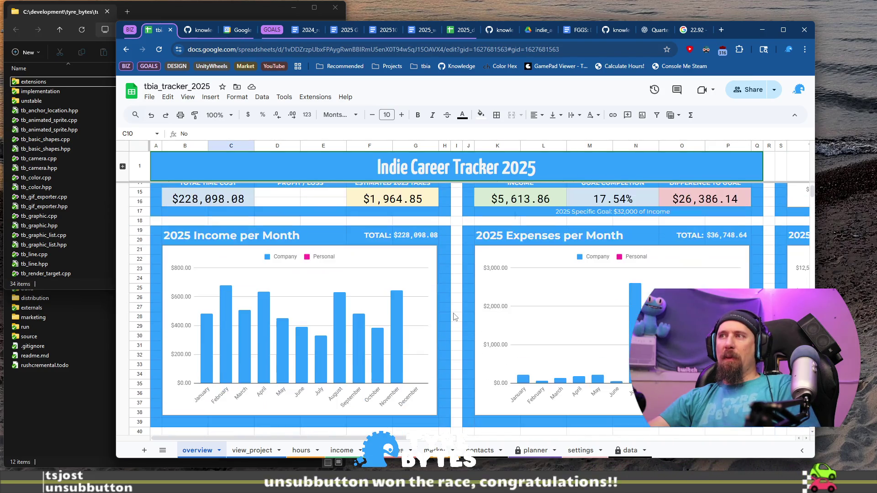
scroll(456, 305, down, 1)
scroll(456, 306, down, 1)
scroll(449, 305, up, 1)
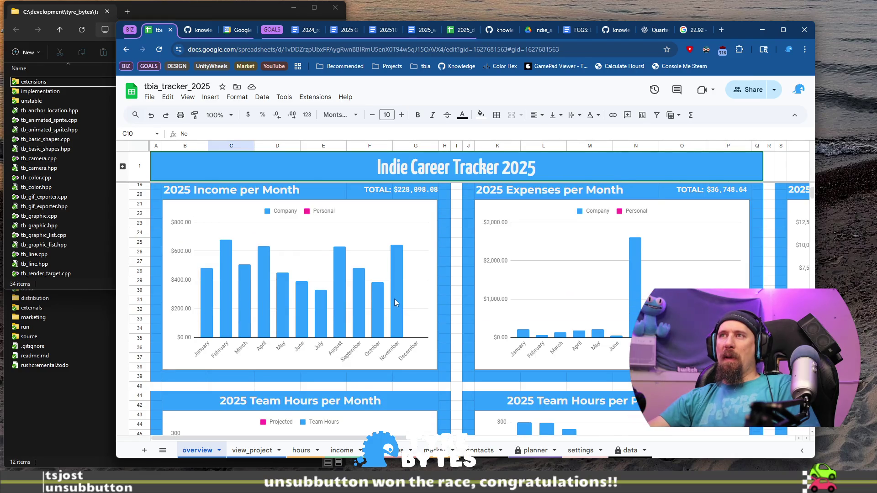
- Glance at the expenses chart and other tabs, then open the tracker's planner sheet
click(534, 288)
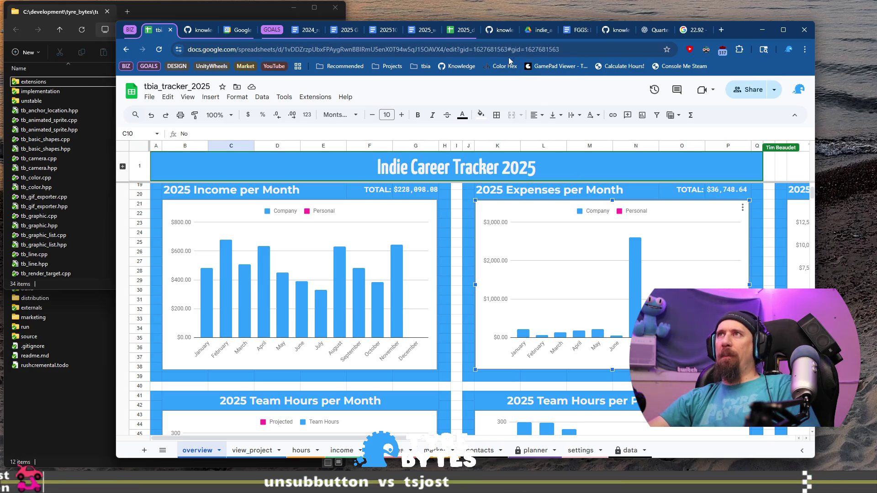
click(453, 30)
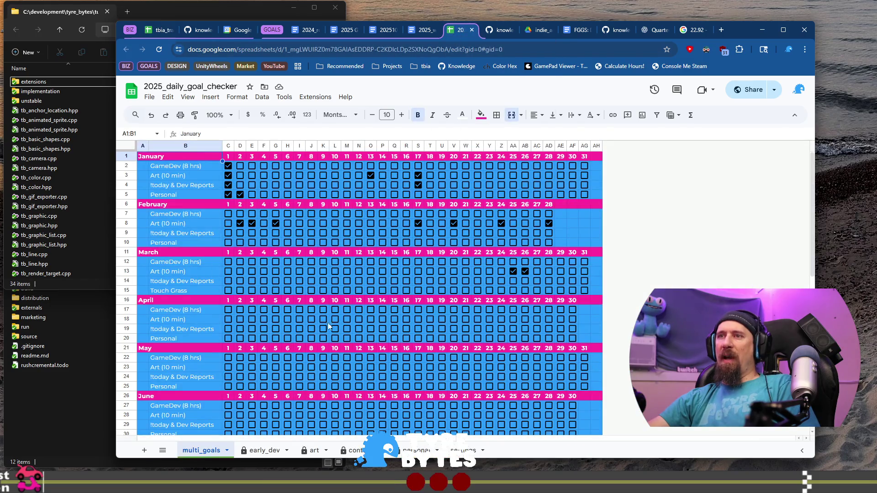
click(418, 31)
click(159, 29)
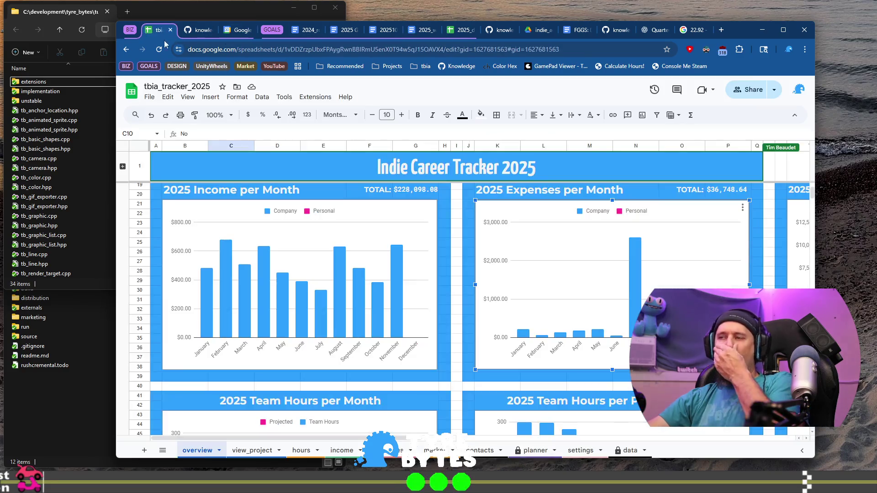
click(535, 451)
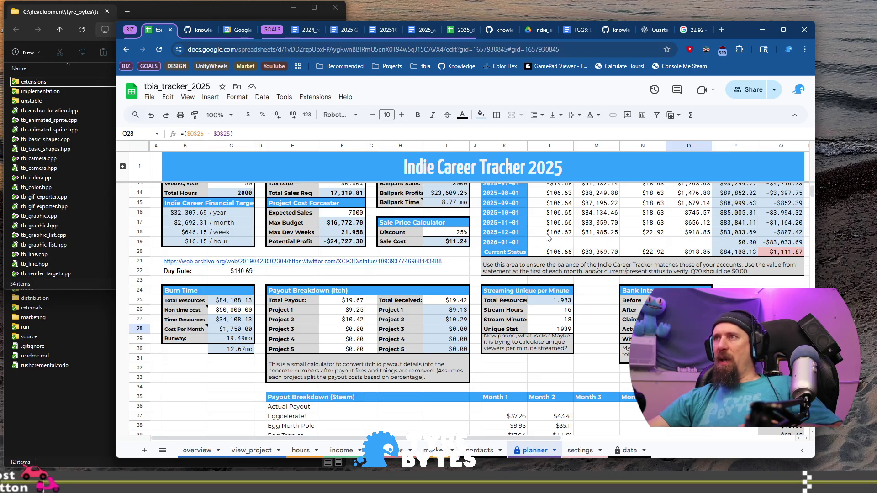
- Copy the 2025-12-01 balance figures from L18:O18 into the Current Status row L20
drag(551, 232, 690, 237)
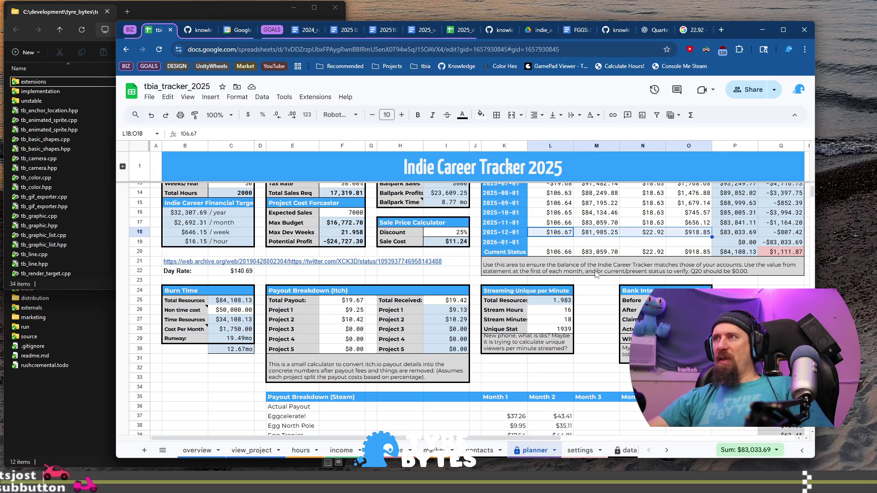
key(ctrl+c)
click(558, 252)
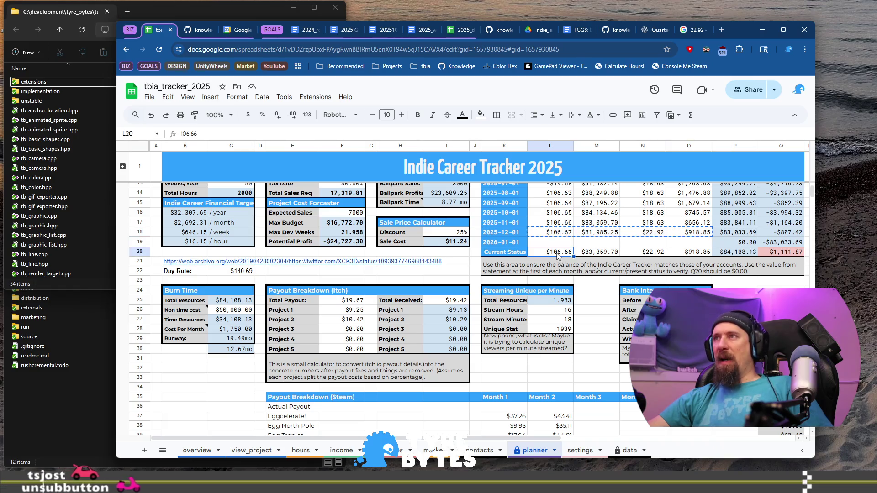
key(ctrl+v)
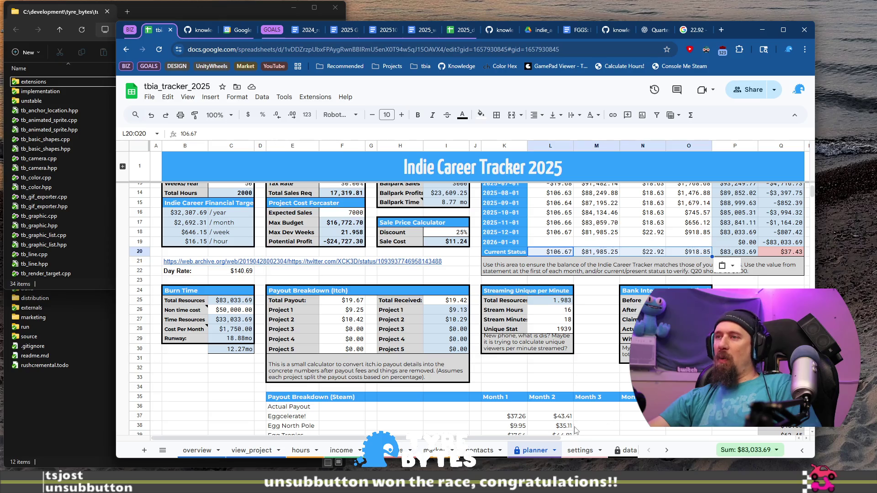
- Move empty row 88 up below the November Twitch payout on the income sheet
click(337, 451)
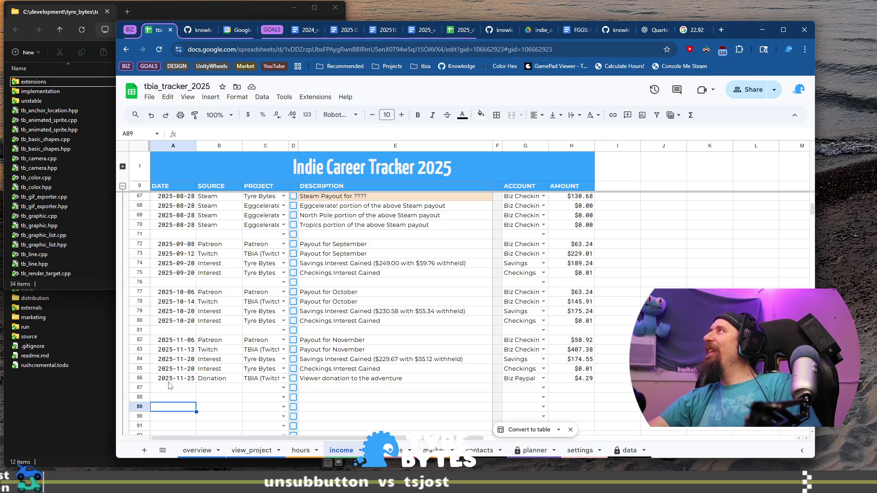
click(139, 397)
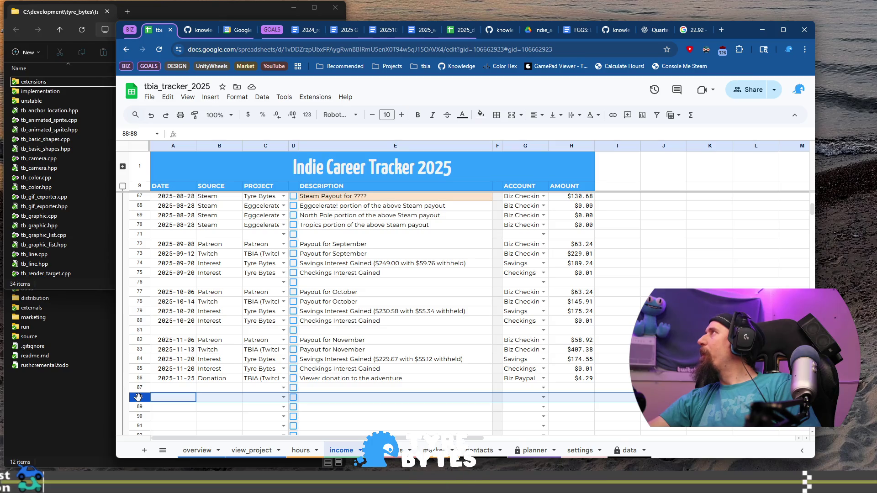
drag(138, 397, 145, 355)
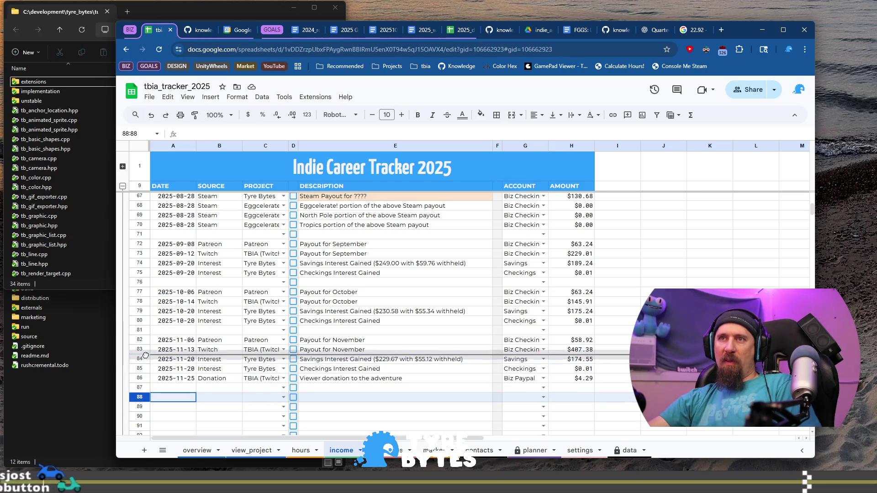
drag(144, 355, 144, 356)
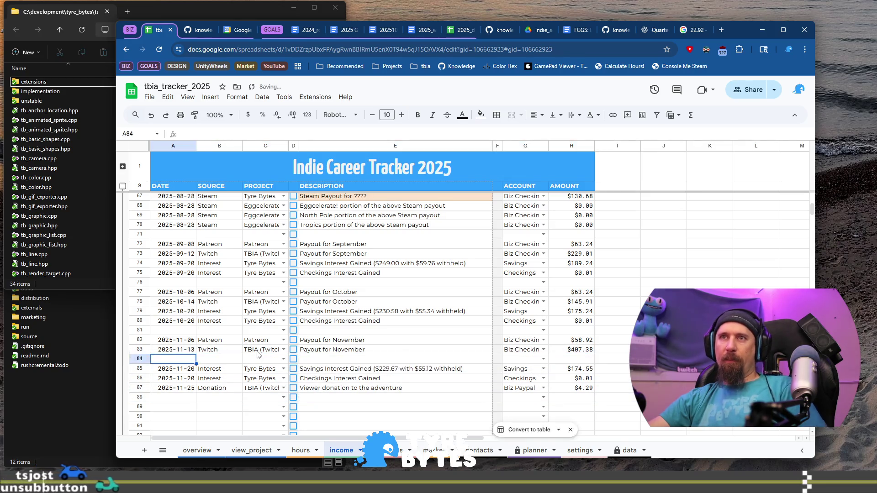
text(2025-)
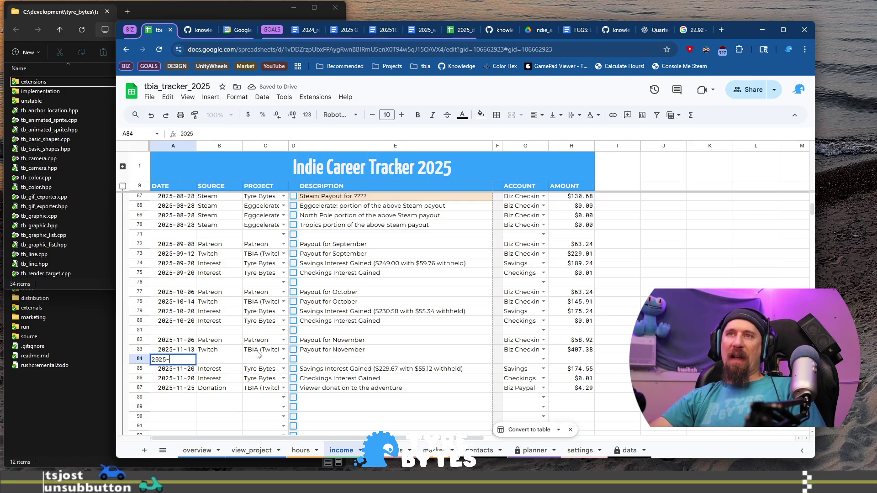
text(11-18)
- Fill the row with 2025-11-18, Adobe, Tyre Bytes and 'Partial refund for plan swap'
key(Tab)
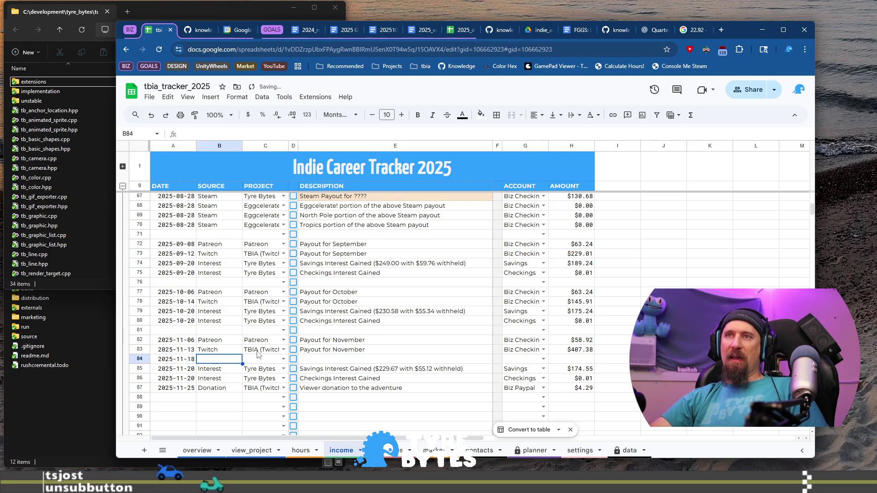
text(Adobe)
key(Tab)
text(ty)
key(Tab)
key(Tab)
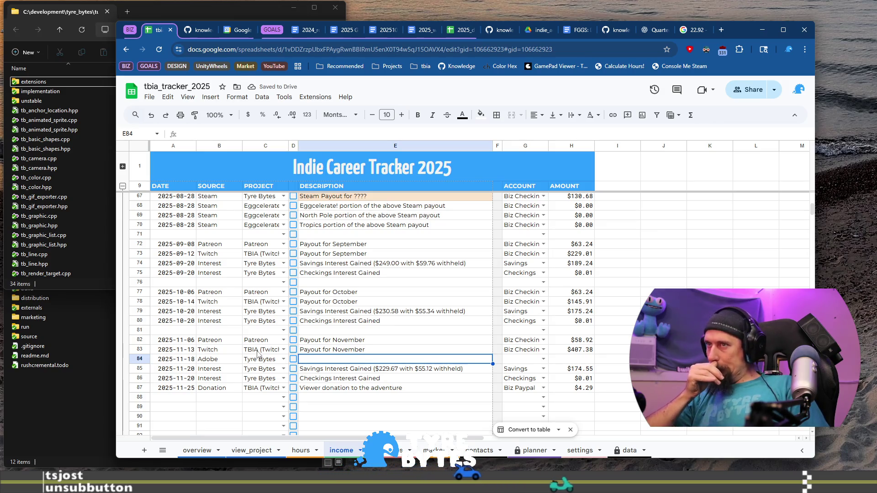
text(Partial)
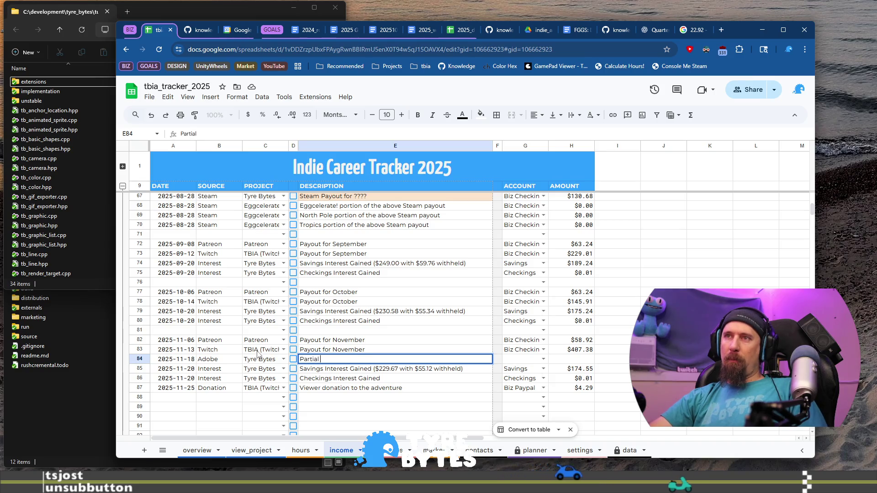
text( Refecun)
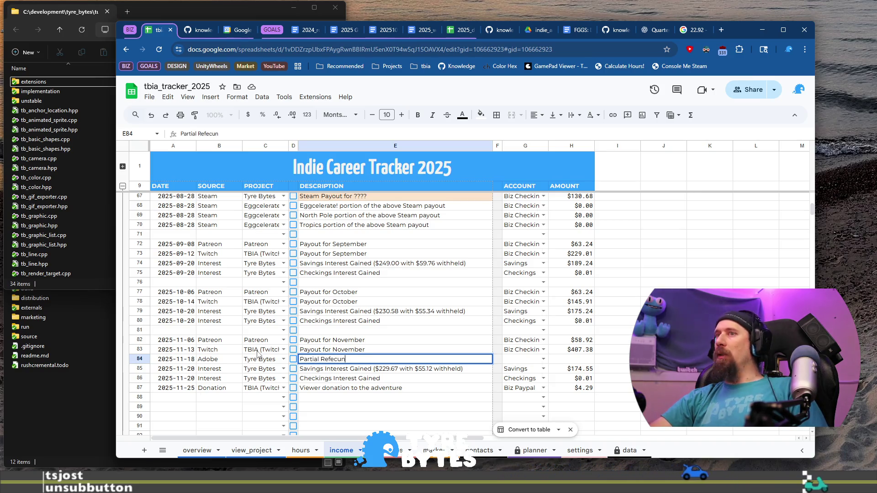
key(BackSpace)
text(d)
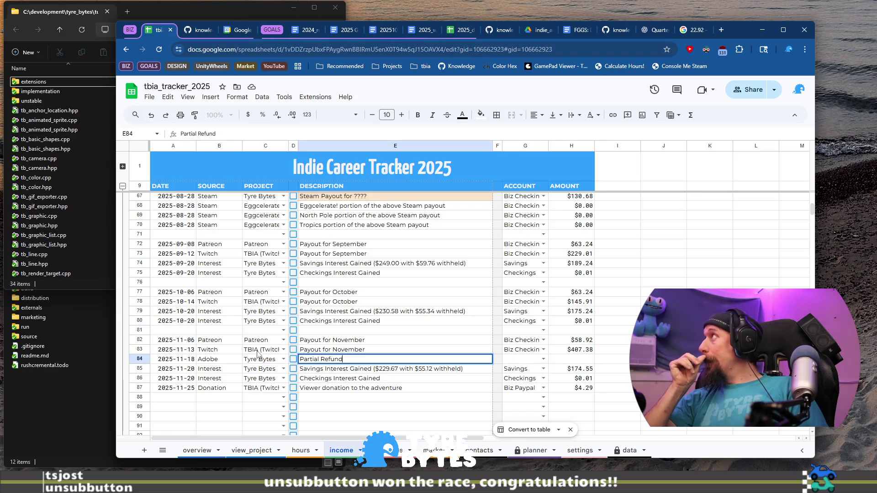
key(Tab)
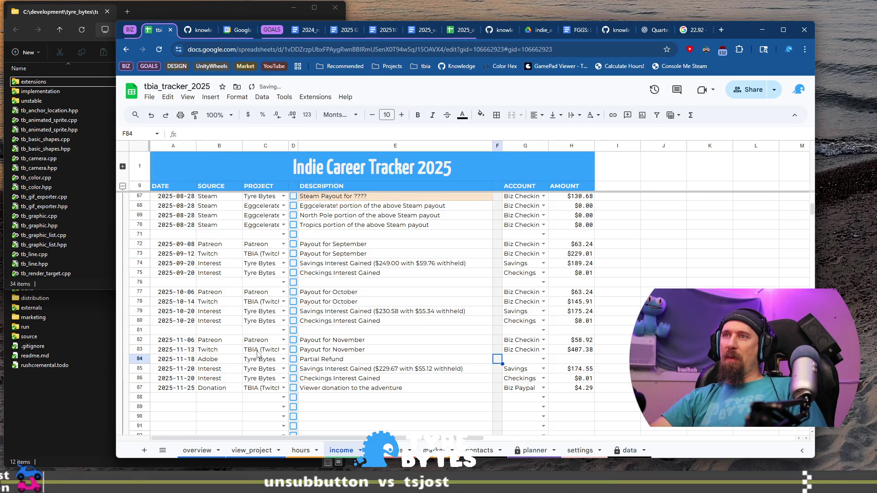
key(Return)
key(Up)
key(Return)
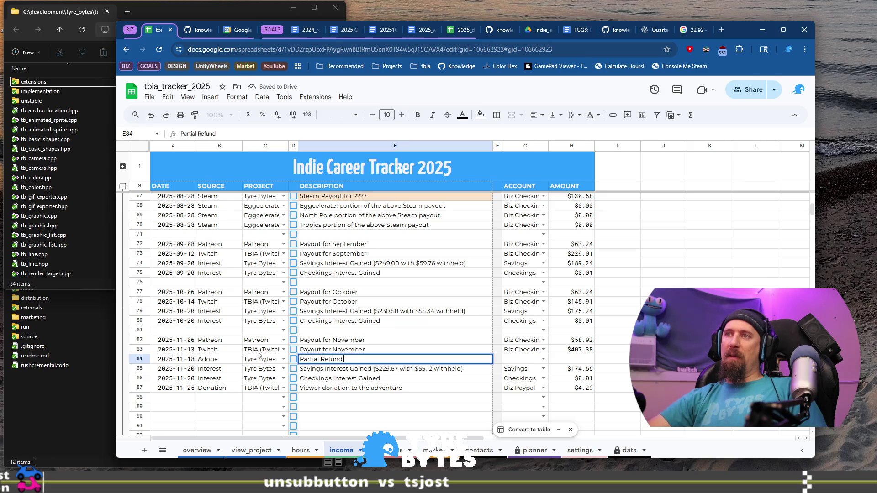
text(for plan s)
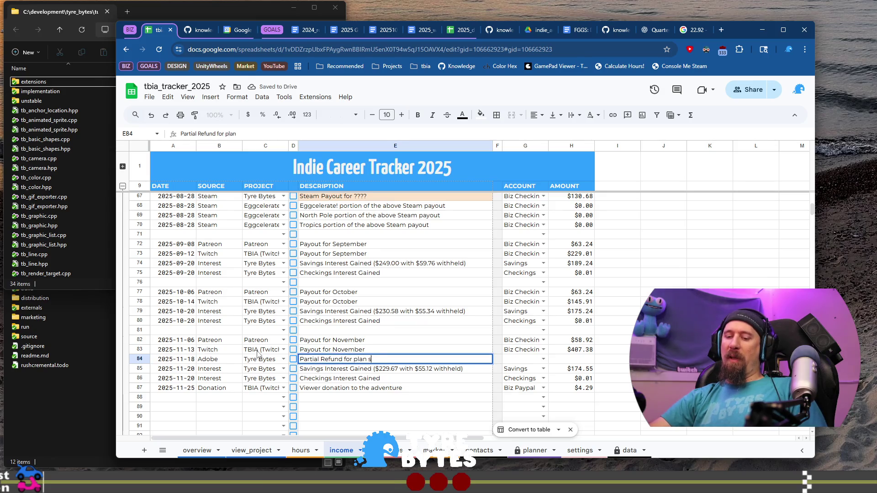
key(Tab)
key(Tab)
text(B)
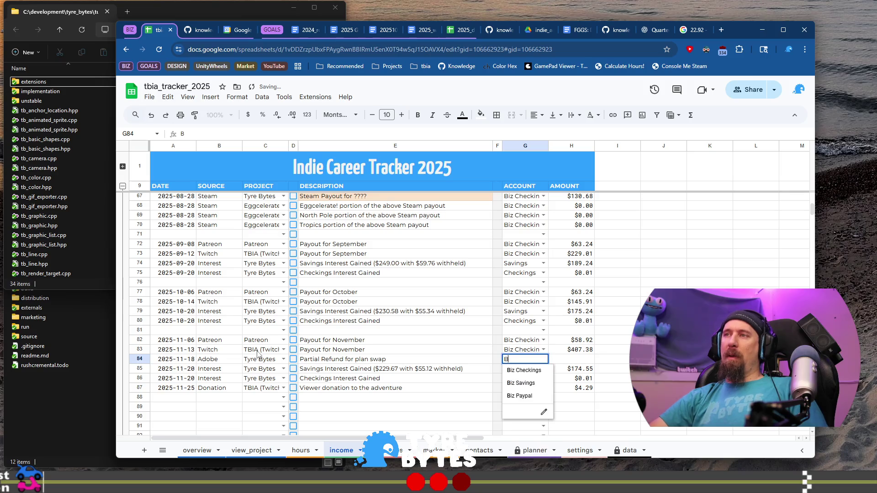
- Set the account to Biz Checkings and enter the $39.41 refund amount
key(Tab)
key(ctrl+Right)
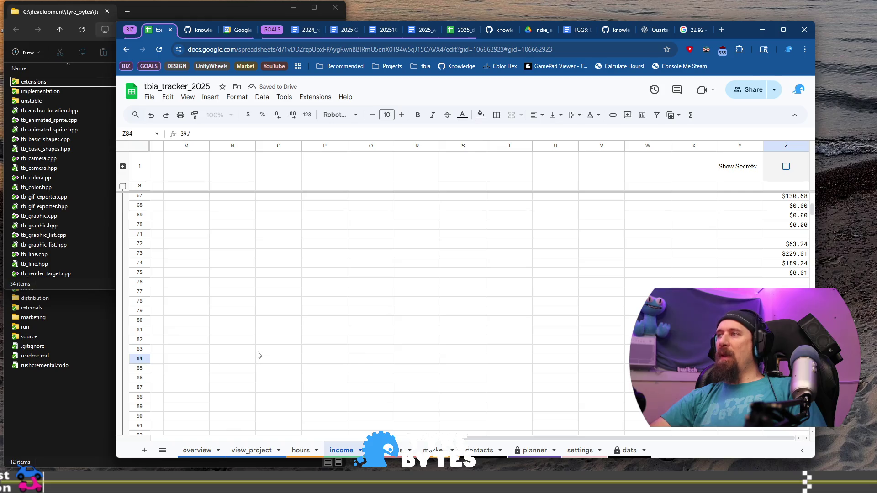
key(Down)
key(Home)
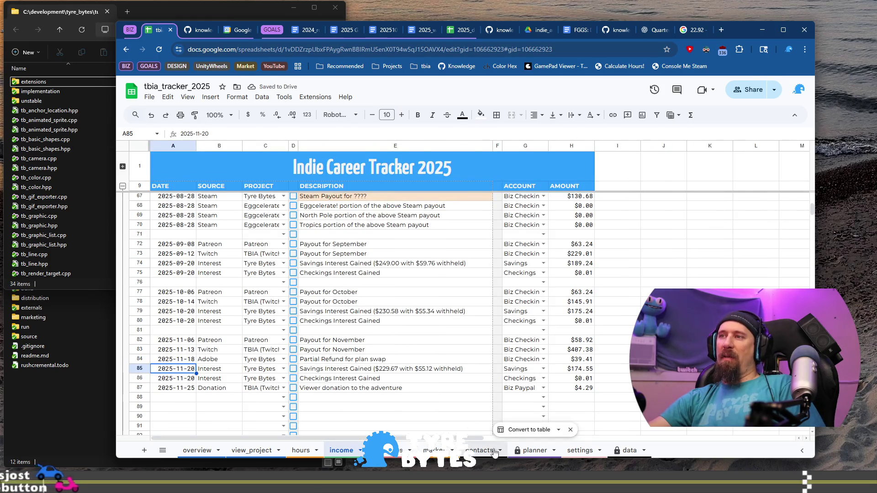
- Check the planner balance after the new entry, then view the expense ledger's November purchases
click(536, 450)
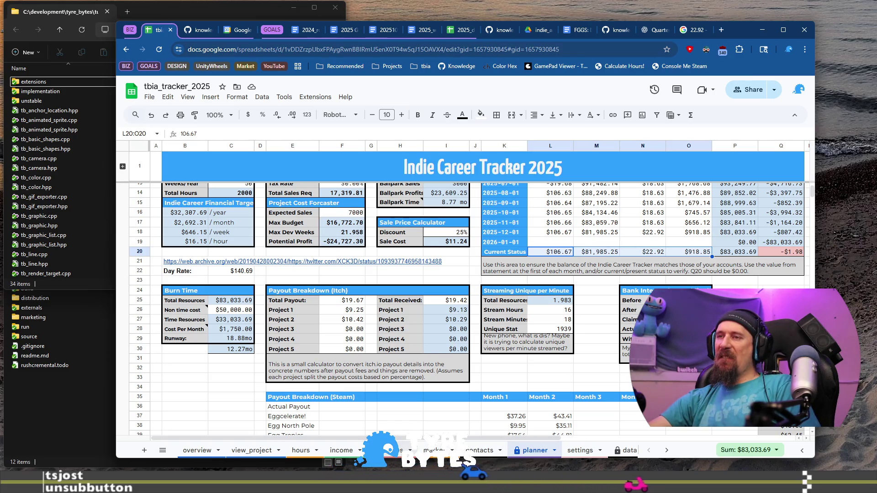
click(394, 451)
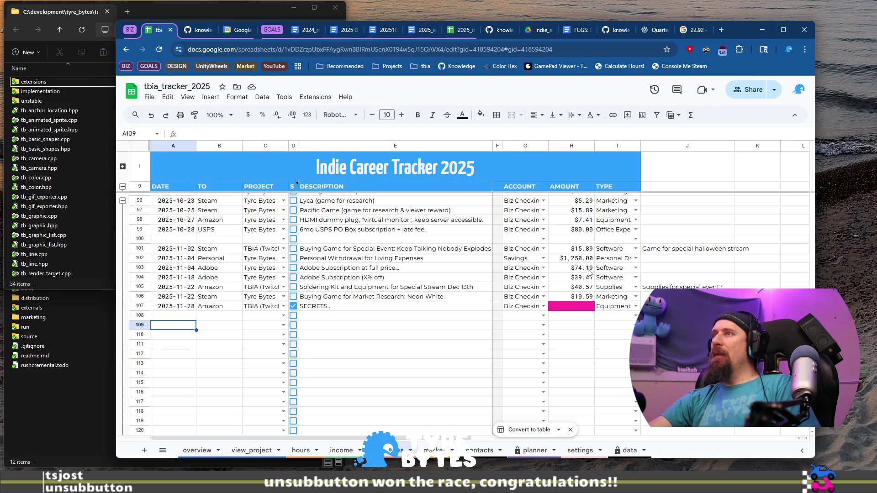
- Correct the 2025-11-18 Adobe subscription amount to $42.39 in the expense ledger, then return to the planner
click(343, 450)
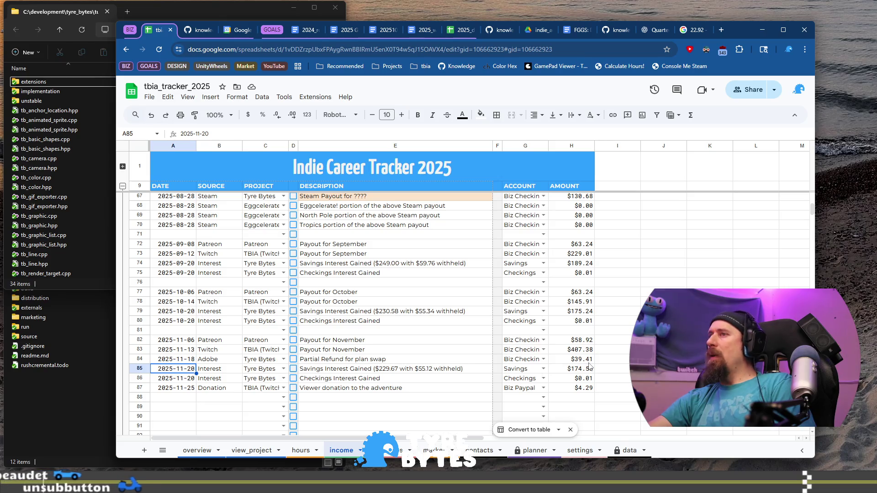
key(ctrl+shift+Page_Down)
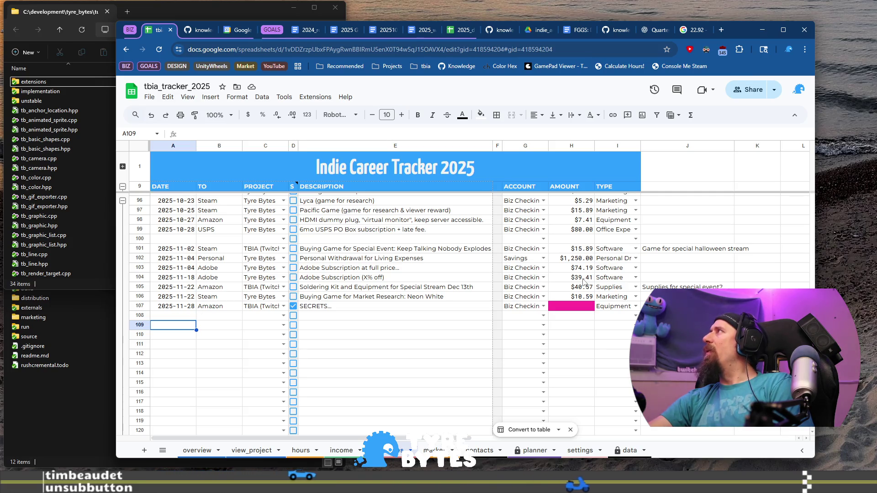
click(583, 281)
key(ctrl+Right)
key(ctrl+Right)
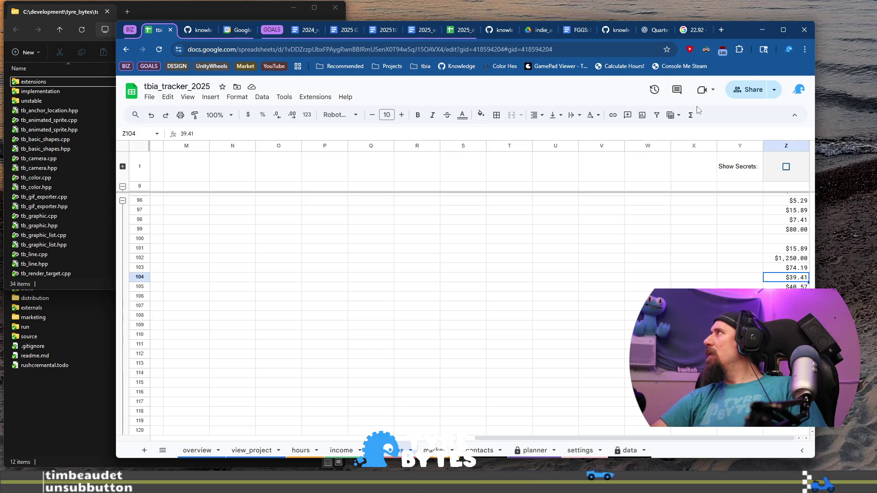
text(42.)
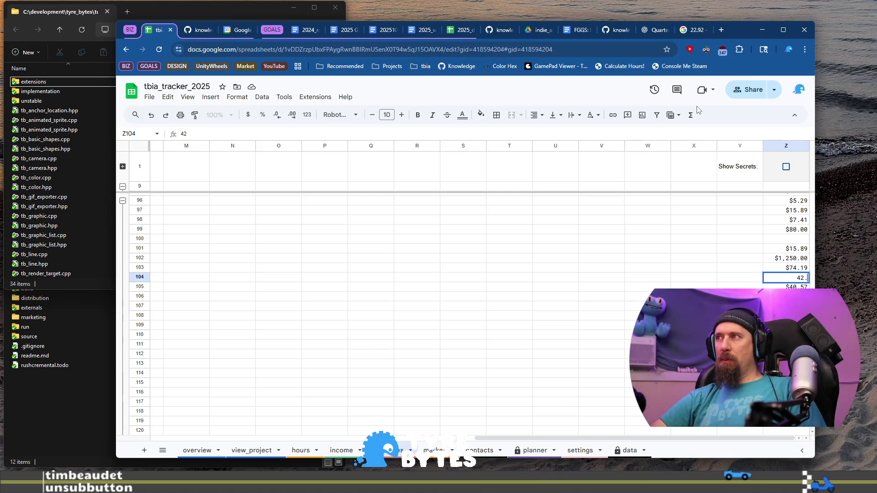
text(39)
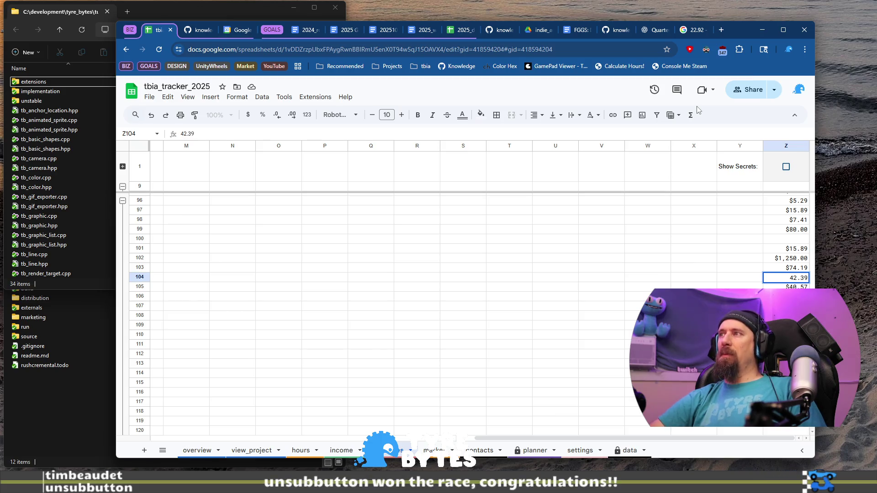
key(Return)
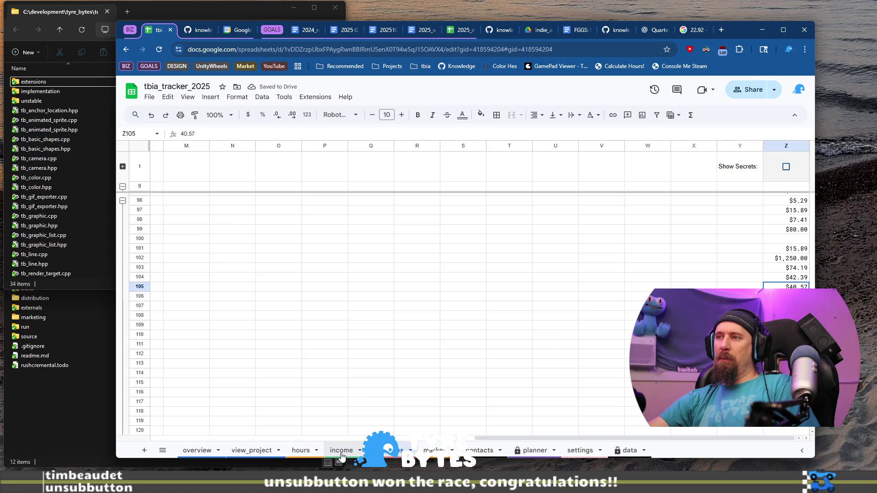
click(538, 453)
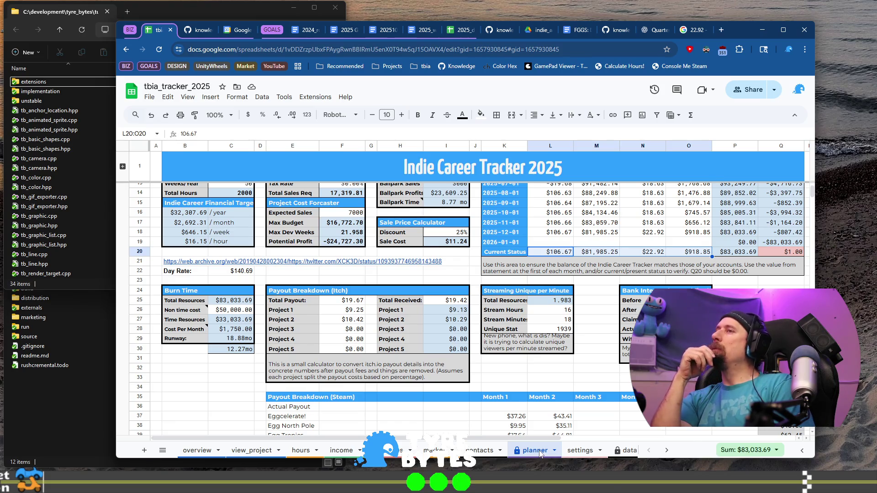
- Review the marketing expenses $42.39, $40.57 and $10.59 in rows 104–106
click(434, 450)
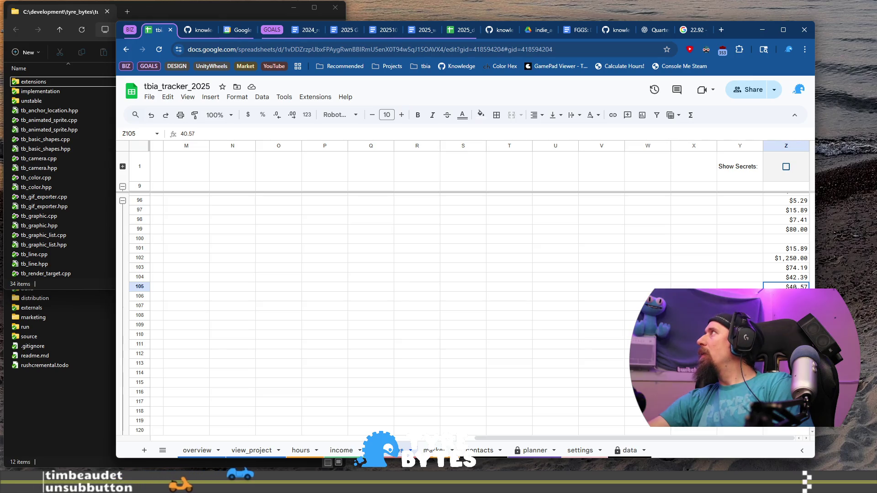
click(798, 279)
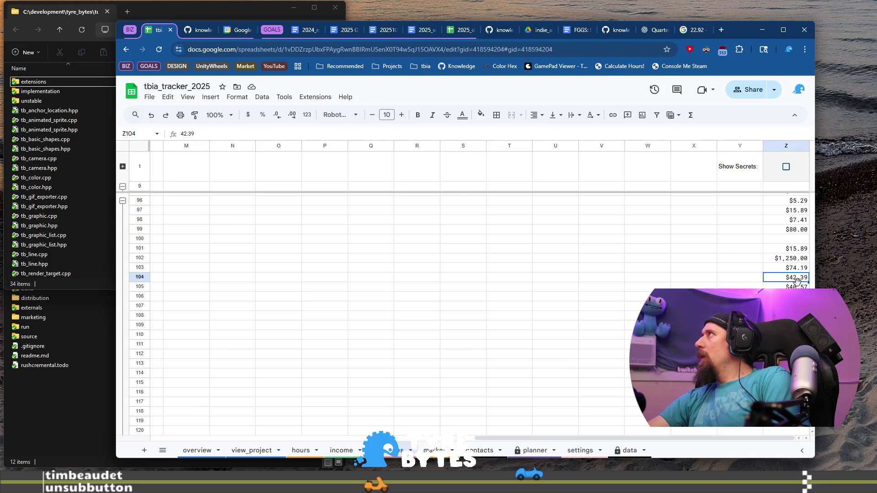
key(Down)
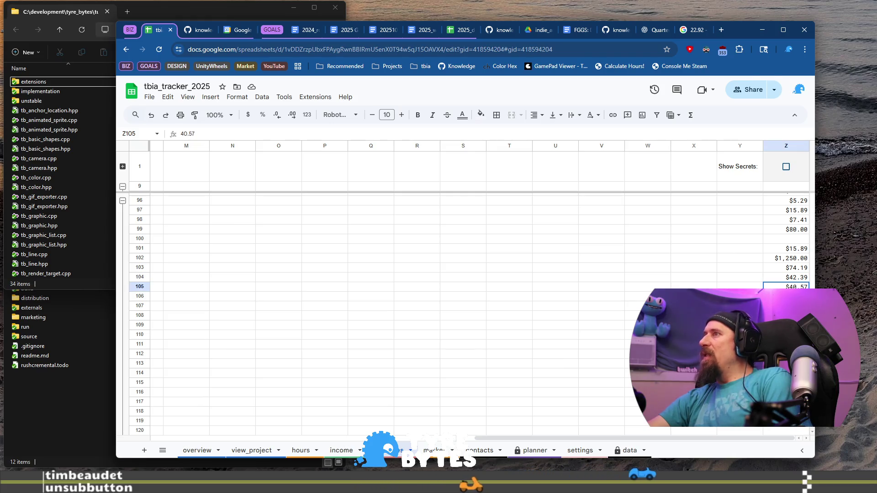
key(Down)
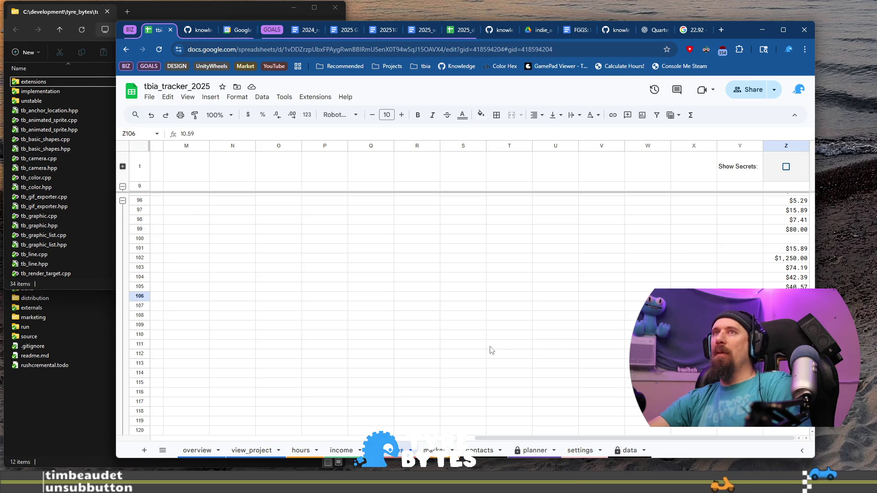
key(super+Down)
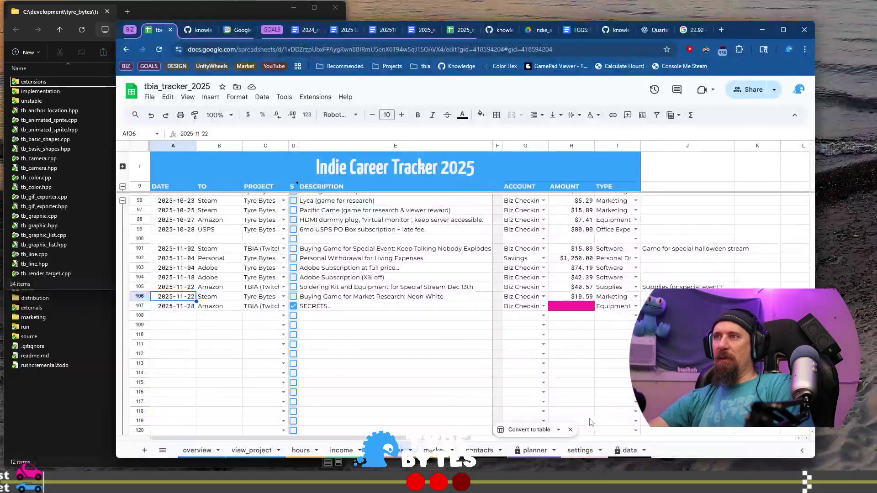
- View the income ledger's November payouts, interest and donation rows
click(340, 451)
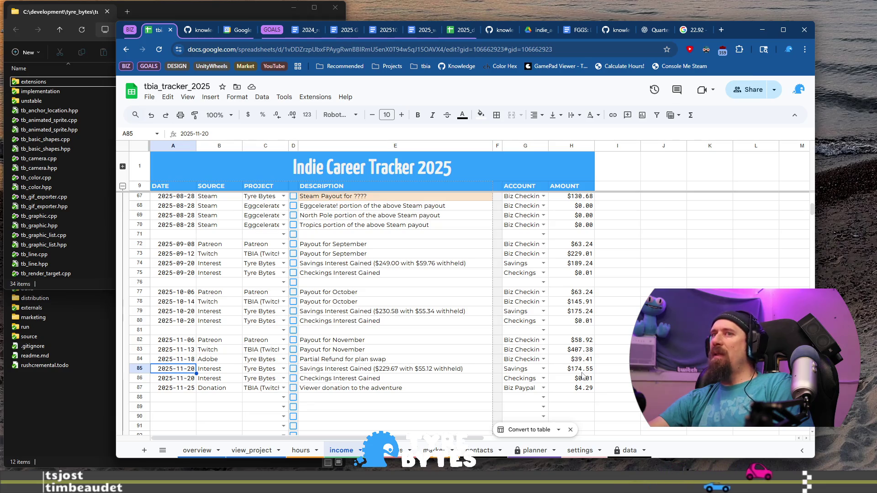
- Verify the $174.55 savings interest and $4.29 donation against the 22.92 − 18.63 calculator and the planner's Bank Interest table
click(582, 374)
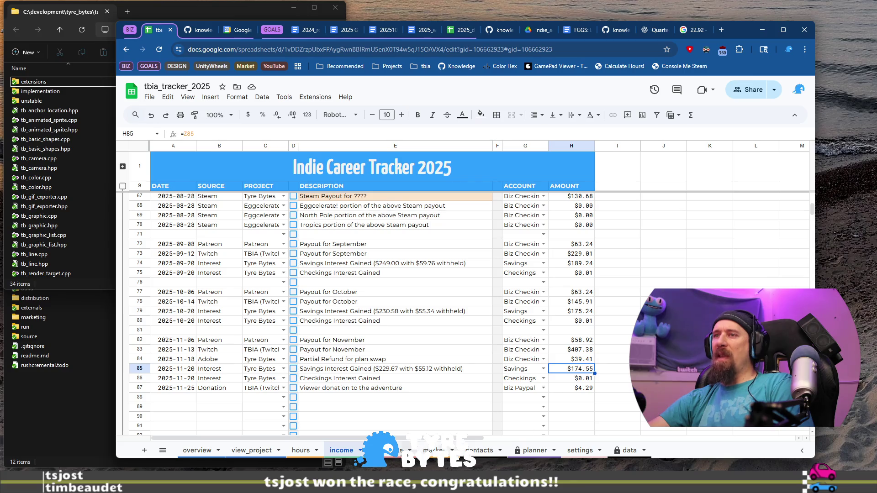
click(531, 451)
scroll(596, 382, down, 3)
scroll(596, 382, down, 2)
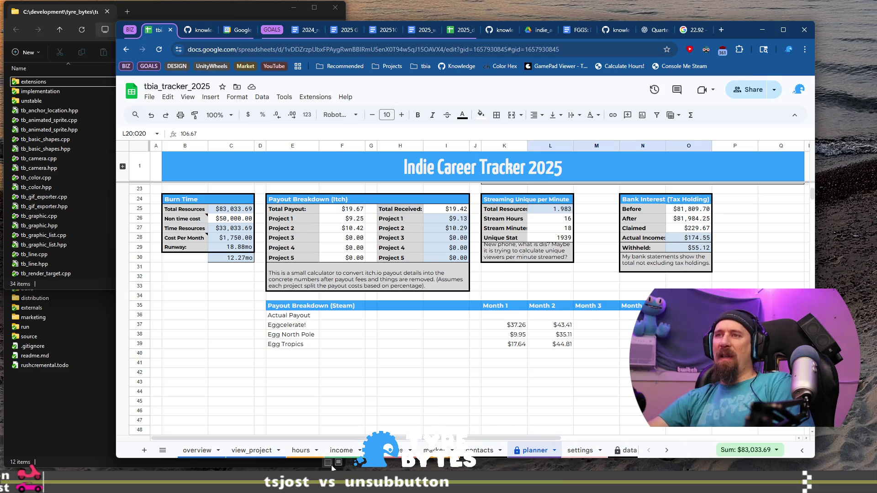
click(342, 450)
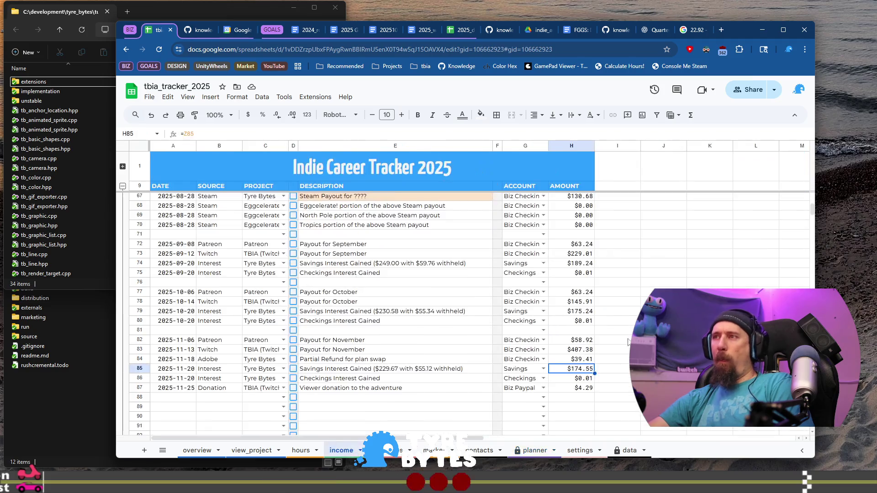
click(580, 390)
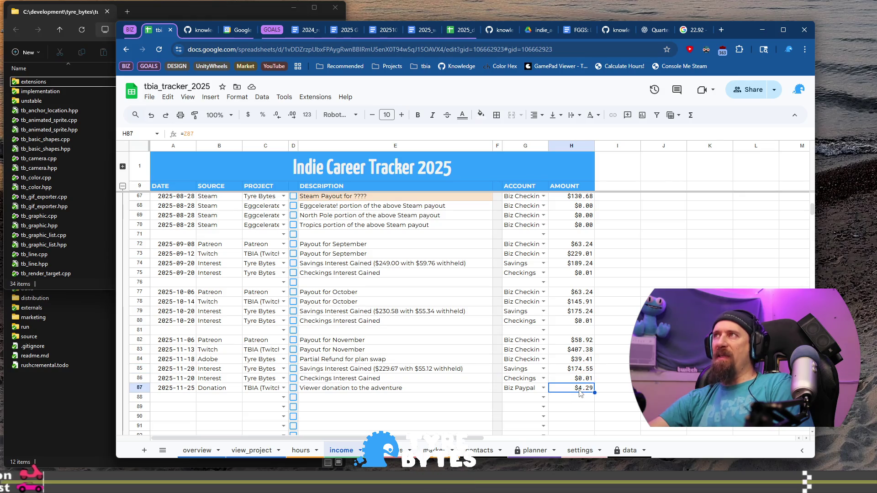
key(ctrl+9)
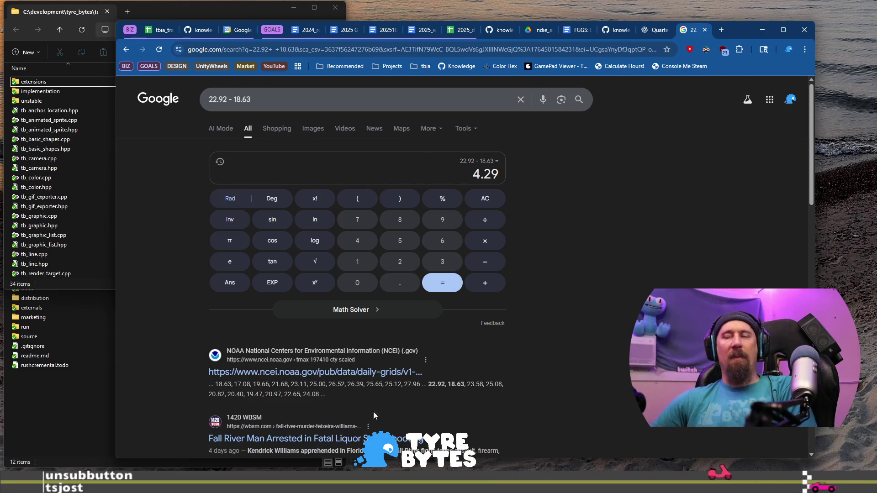
click(160, 30)
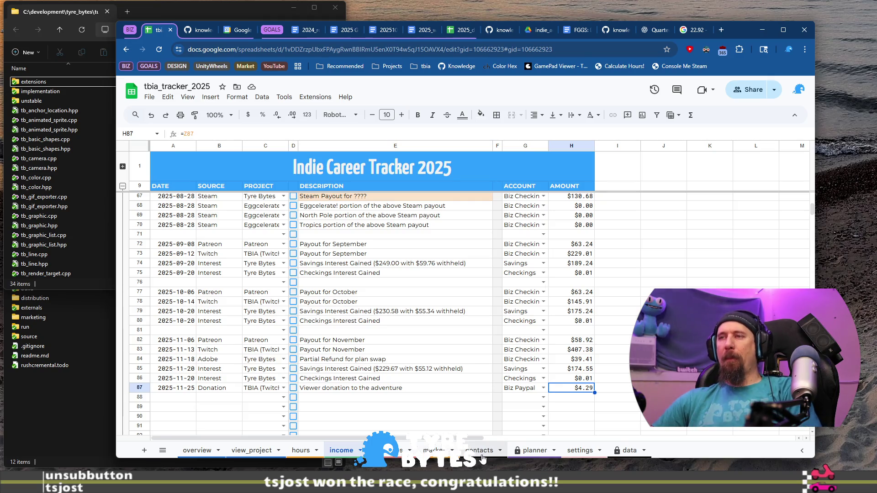
click(535, 451)
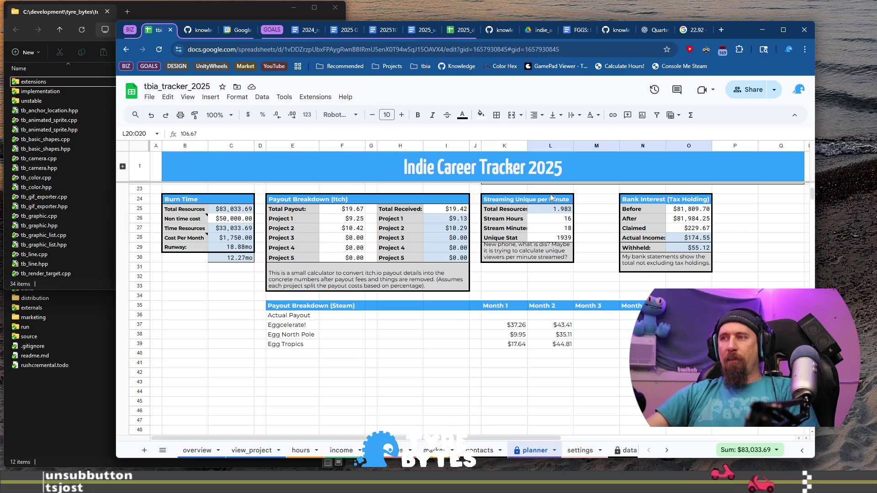
- Glance at the marketing expense list, then check the $407.38 Twitch payout on the income ledger
click(423, 449)
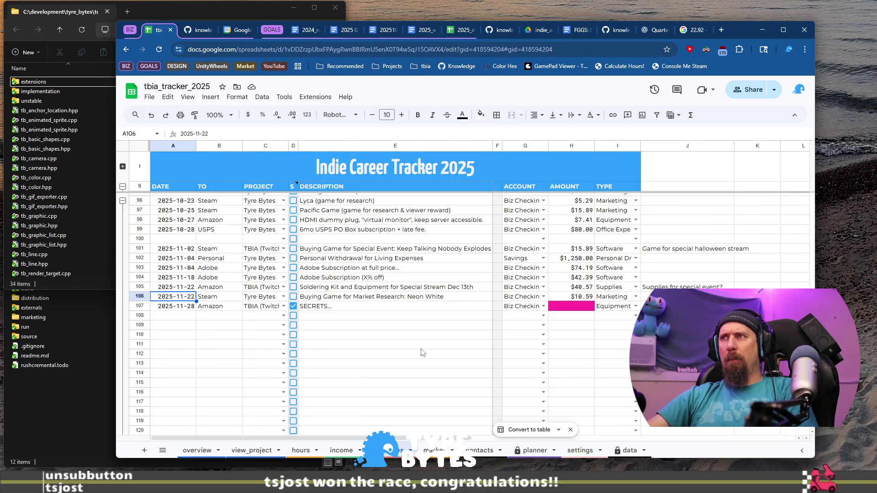
click(420, 336)
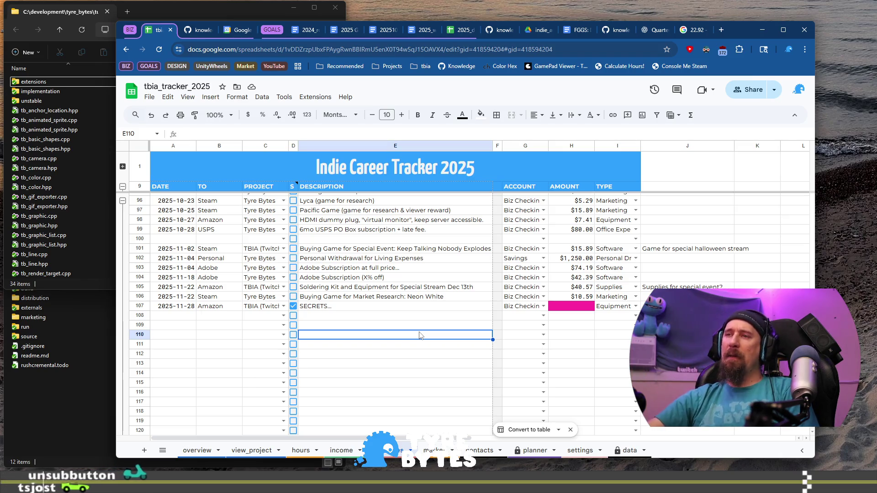
click(342, 450)
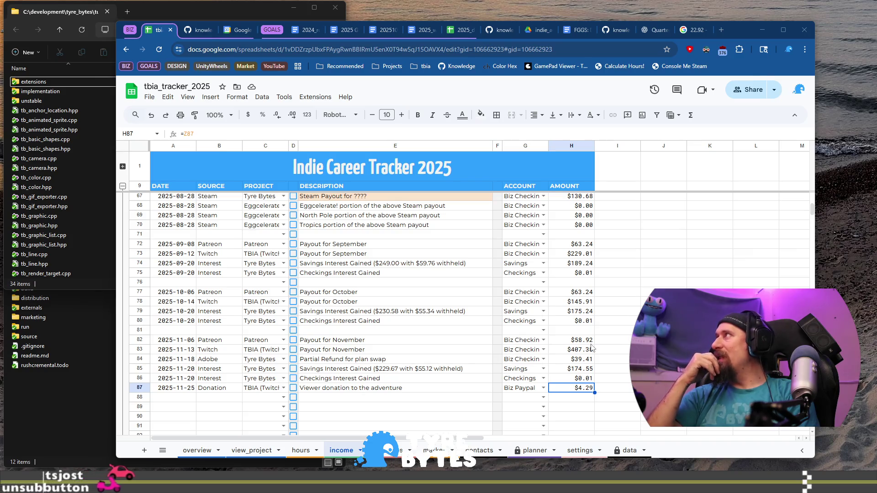
click(583, 352)
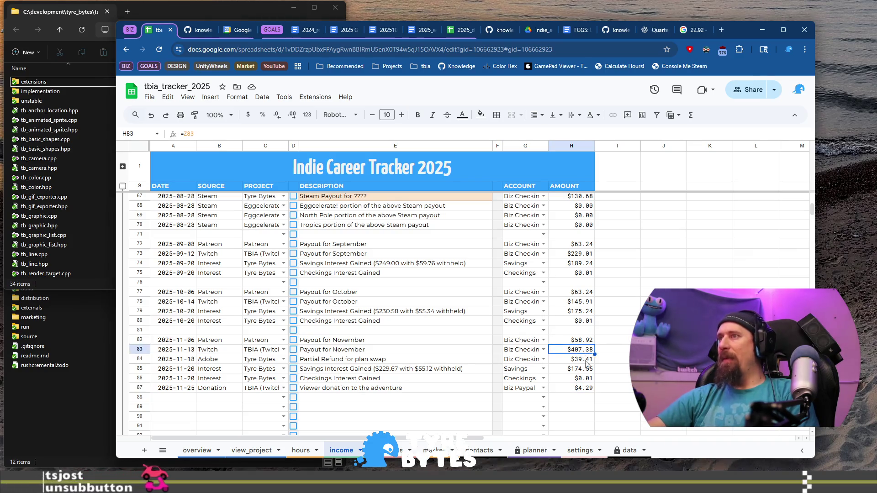
- Step through the $39.41 refund, $174.55 interest and $4.29 donation and recheck the 22.92 − 18.63 calculator result
key(Down)
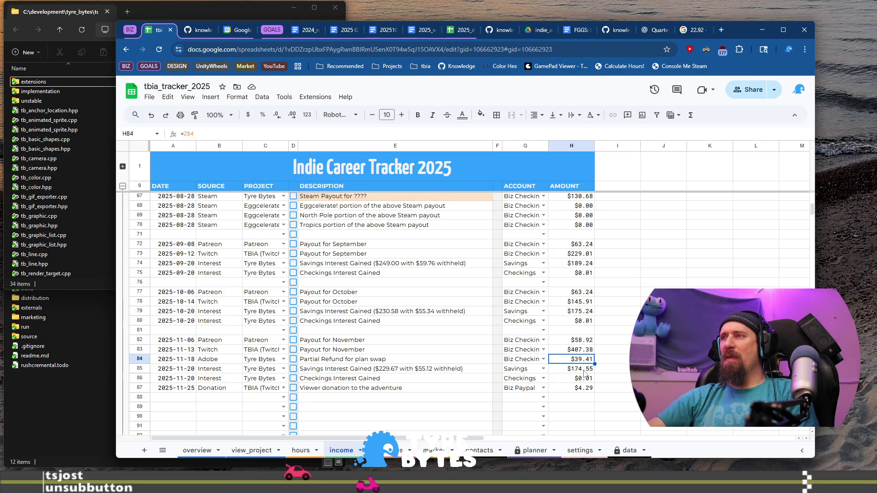
key(Down)
click(535, 451)
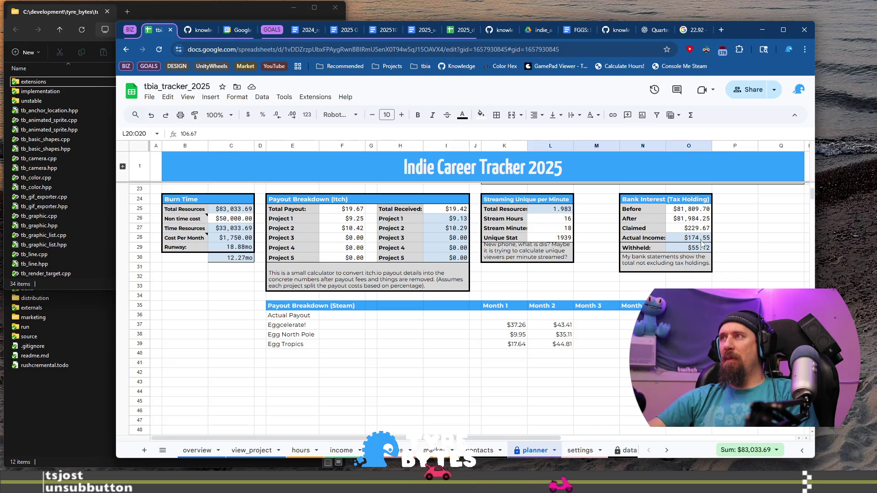
click(342, 451)
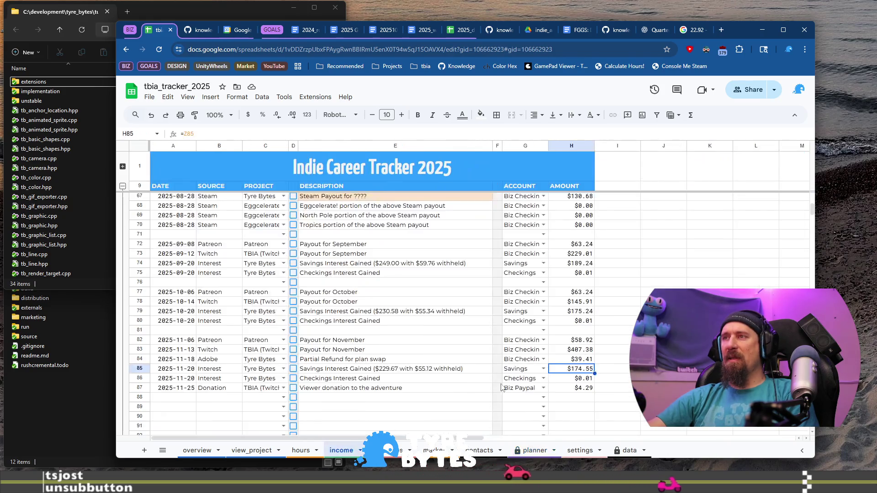
click(576, 391)
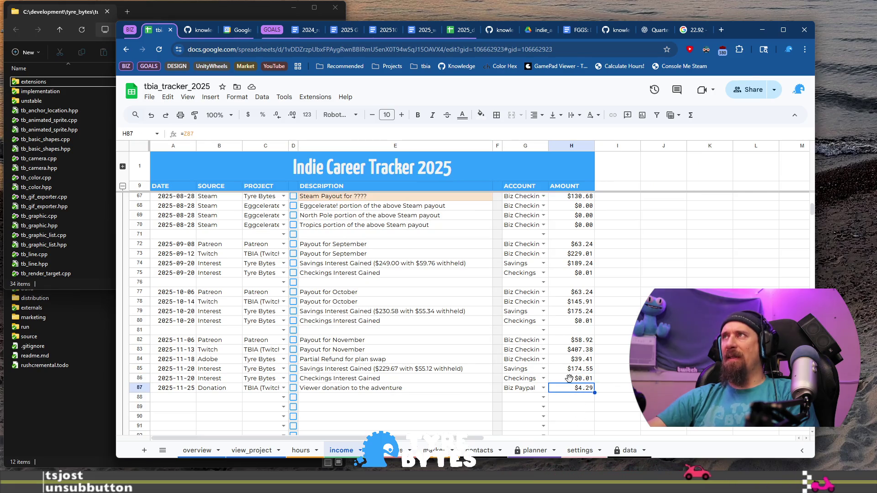
click(701, 31)
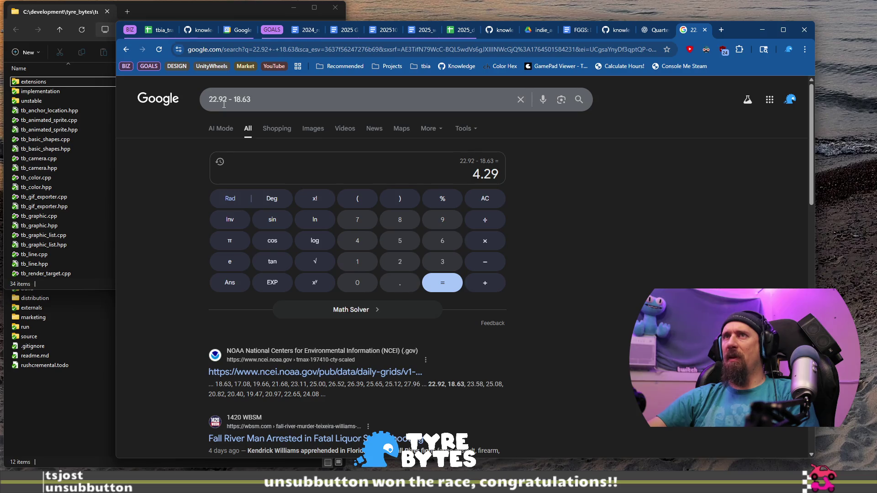
click(157, 29)
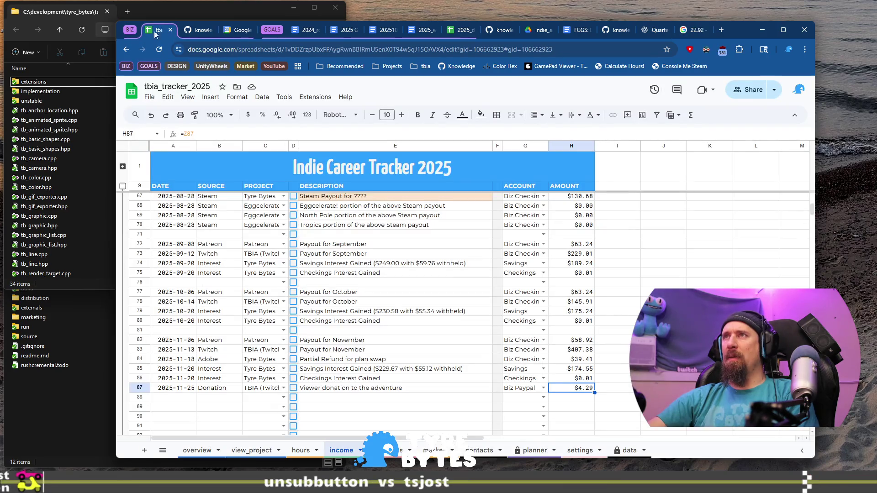
- Revise the planner's 2025-12-01 Savings balance down one dollar to $81,984.25
click(534, 450)
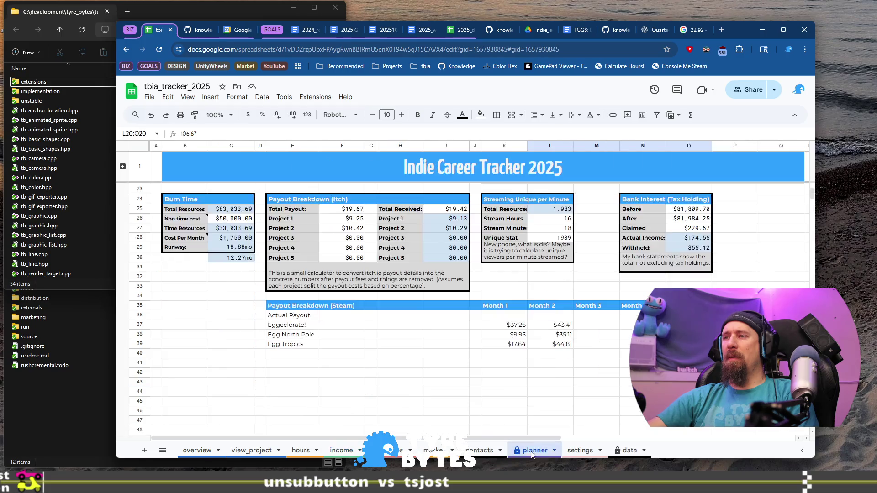
scroll(606, 320, up, 3)
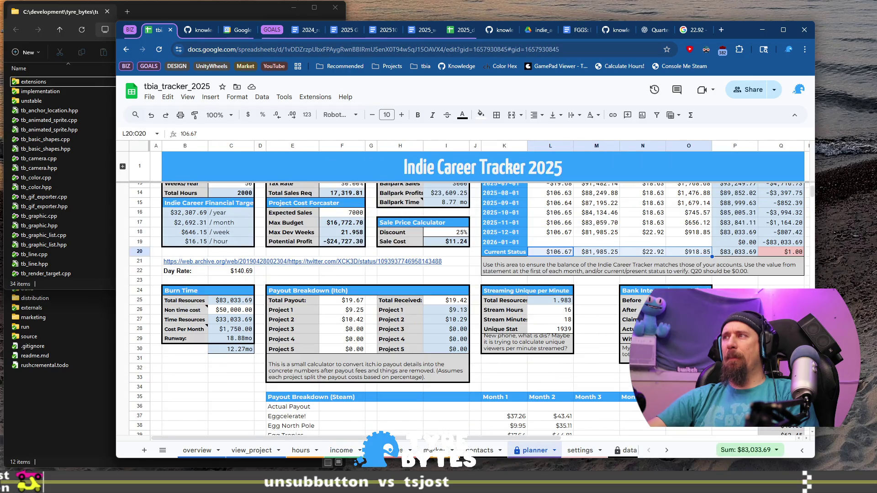
scroll(468, 308, up, 3)
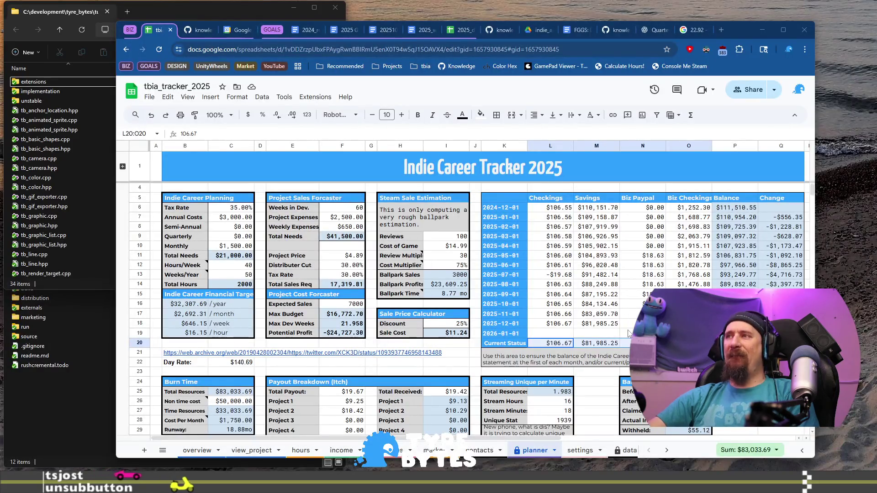
double_click(597, 323)
key(BackSpace)
key(BackSpace)
key(BackSpace)
text(4.25)
key(Return)
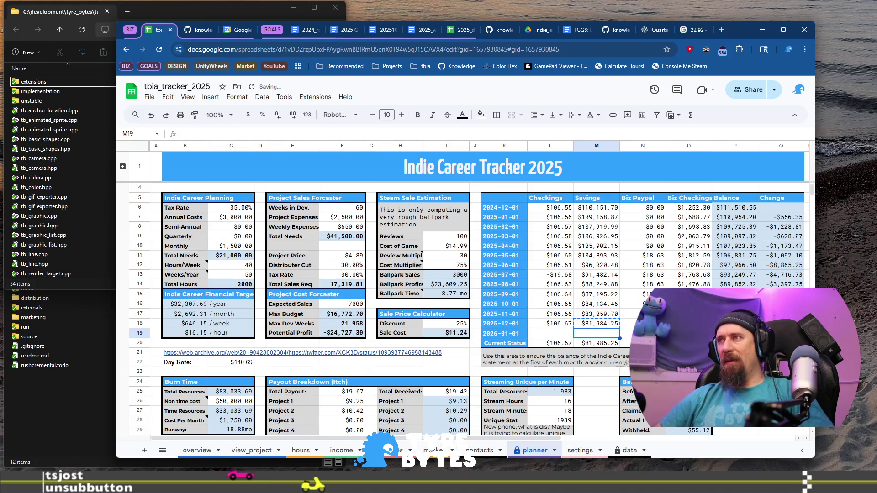
key(Down)
text(81984.25)
key(Up)
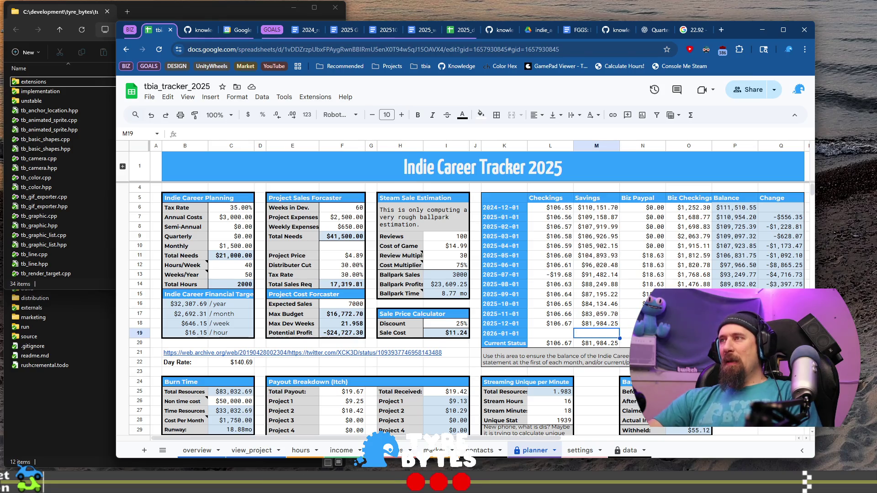
key(Right)
key(Right)
key(Left)
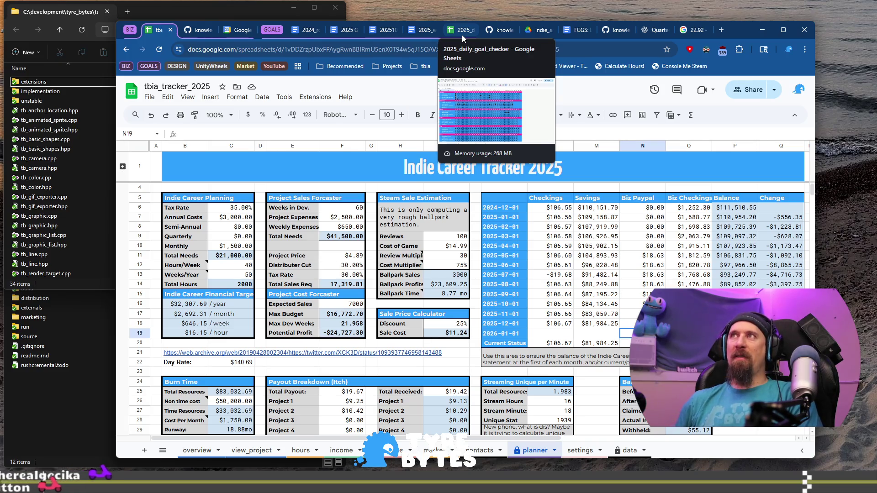
- Search 'weather orleans vt' and compare the precipitation and temperature forecasts
click(721, 30)
text(w)
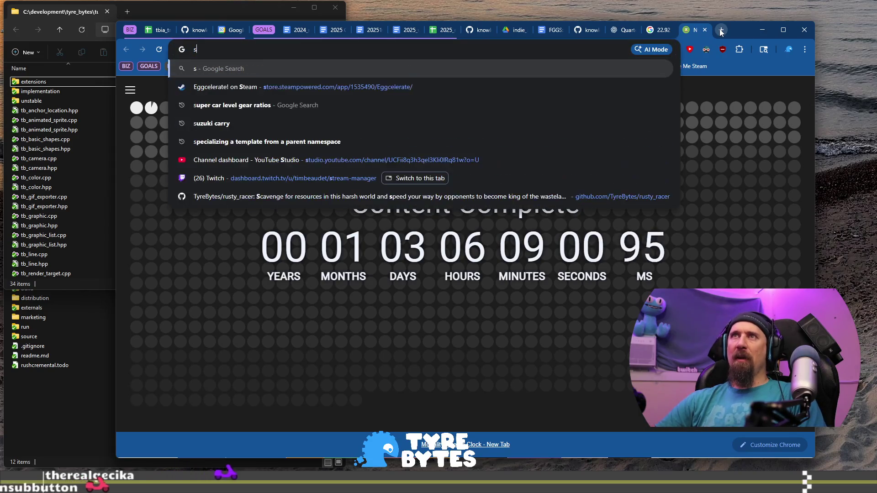
text(eather orleans vt)
key(Return)
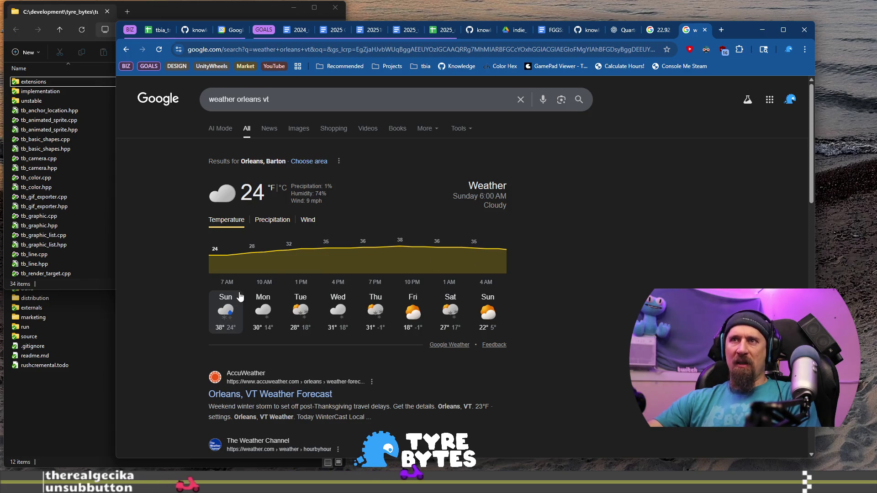
click(273, 224)
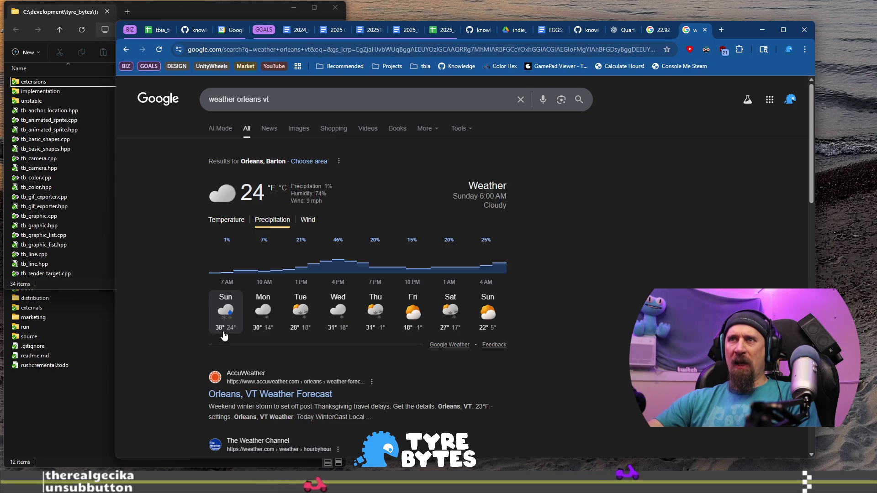
click(232, 222)
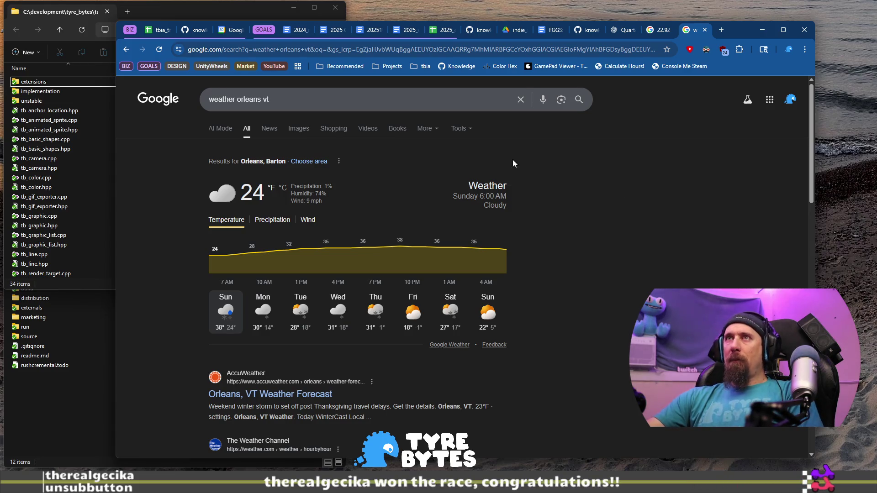
click(400, 103)
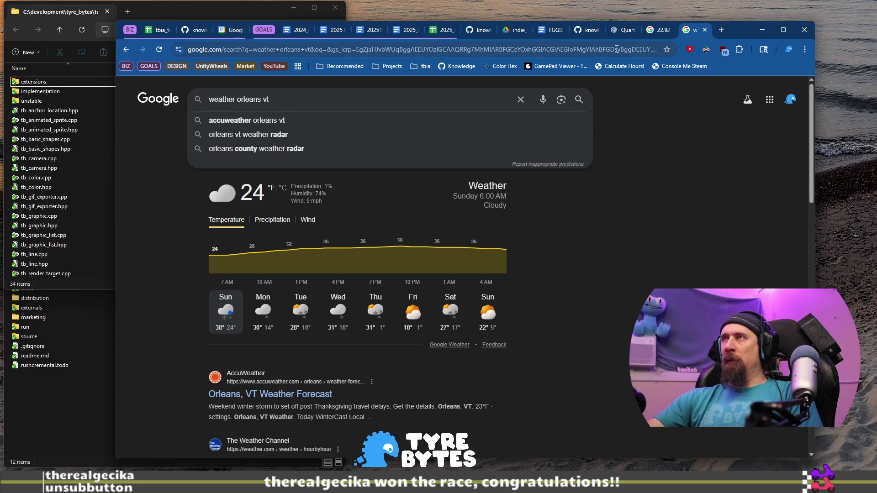
- Close the weather and 22.92 − 18.63 calculator result tabs, landing on the ChatGPT torque table
click(663, 30)
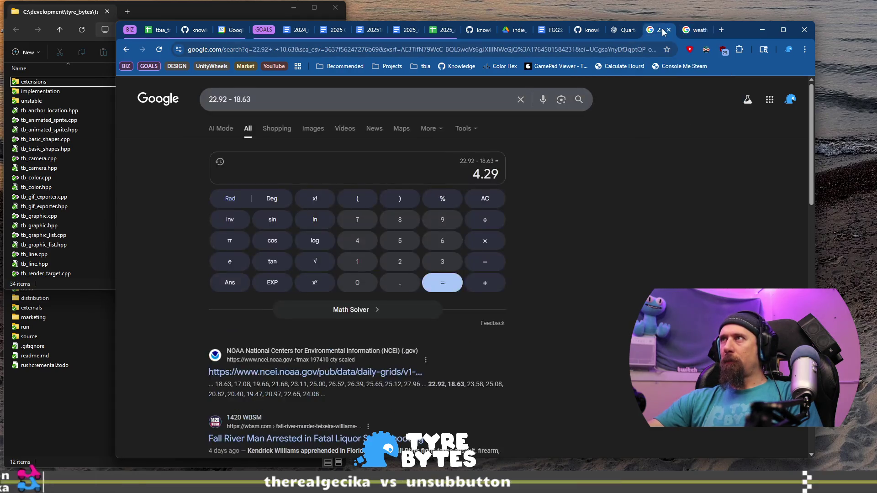
click(687, 30)
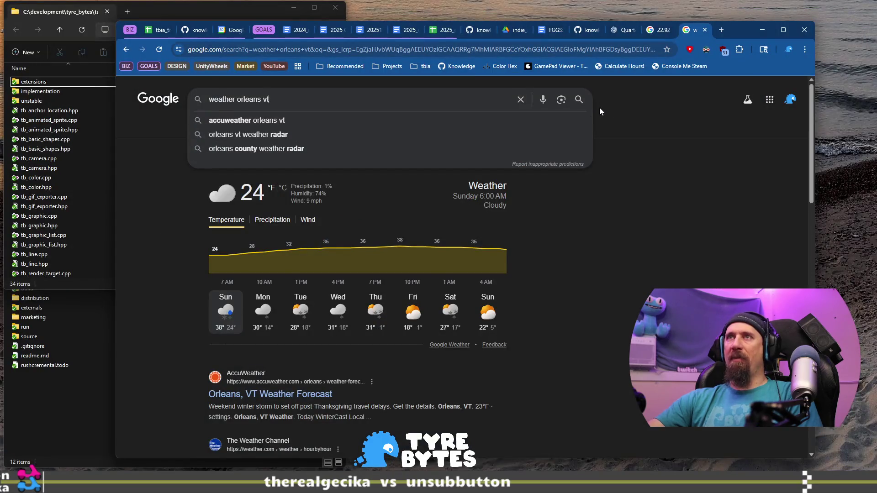
click(706, 29)
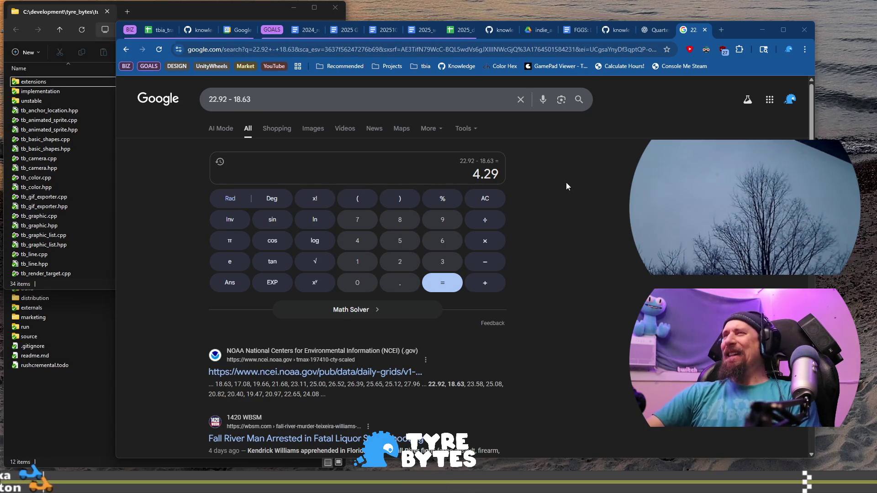
click(704, 30)
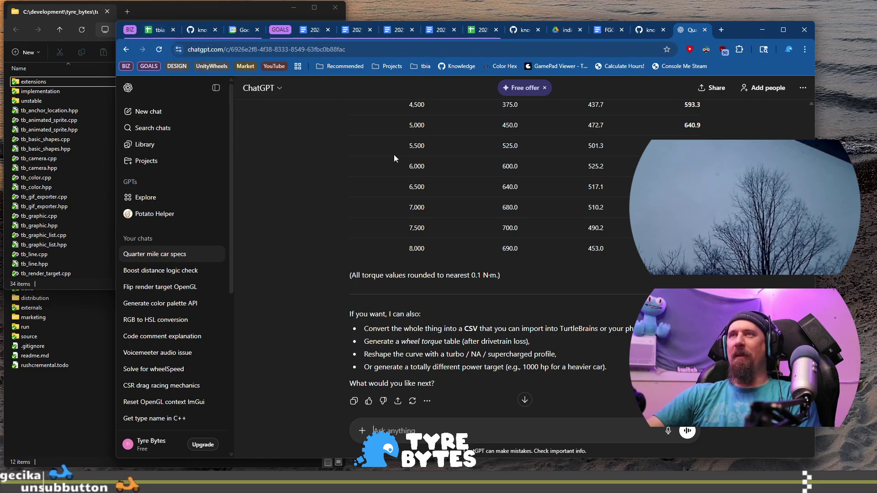
- Skim the torque rounding note in the ChatGPT reply, then return to the tbia_tracker_2025 planner sheet
drag(350, 275, 494, 273)
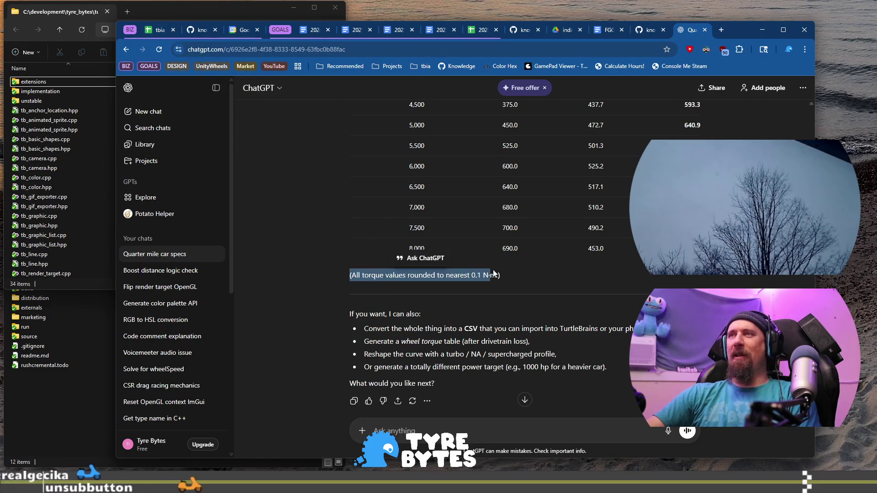
click(501, 275)
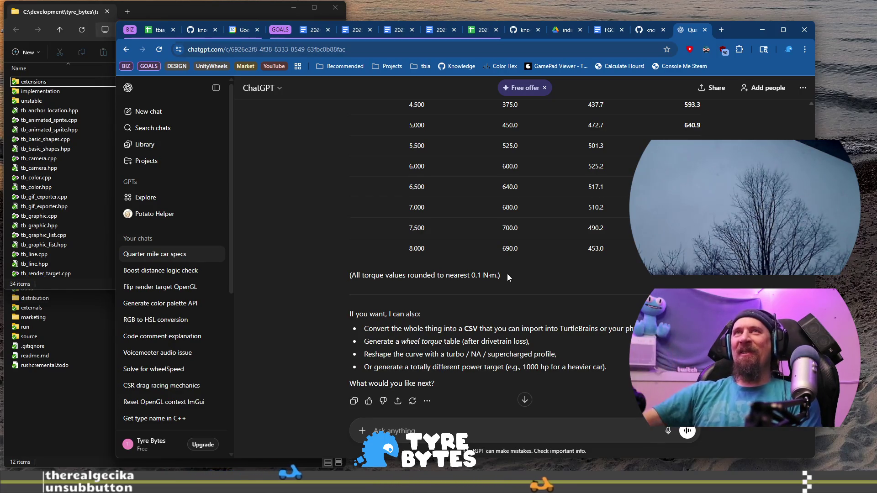
click(157, 33)
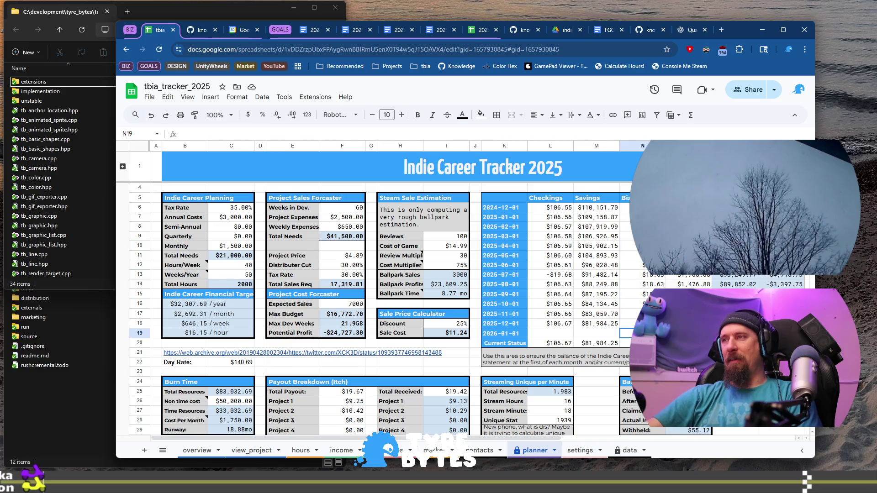
scroll(468, 309, down, 3)
scroll(466, 308, down, 3)
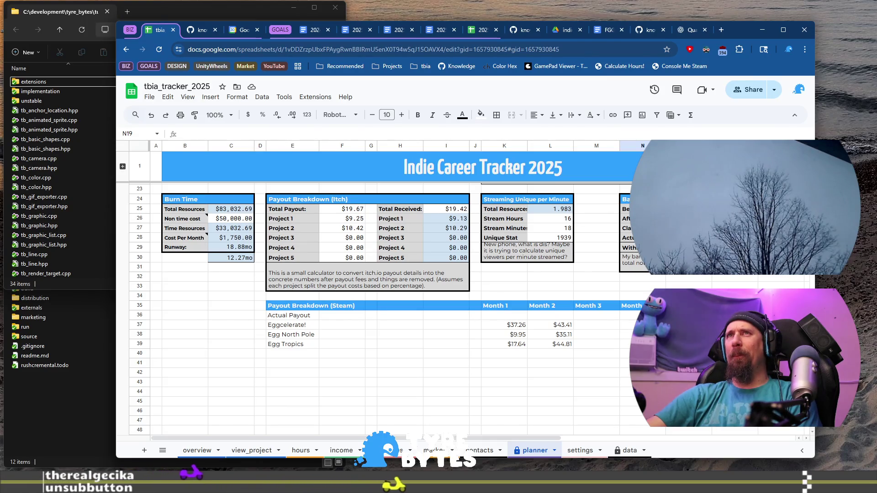
- Switch to the 202510xx_indie_tavern October review document and begin duplicating it for November
click(399, 30)
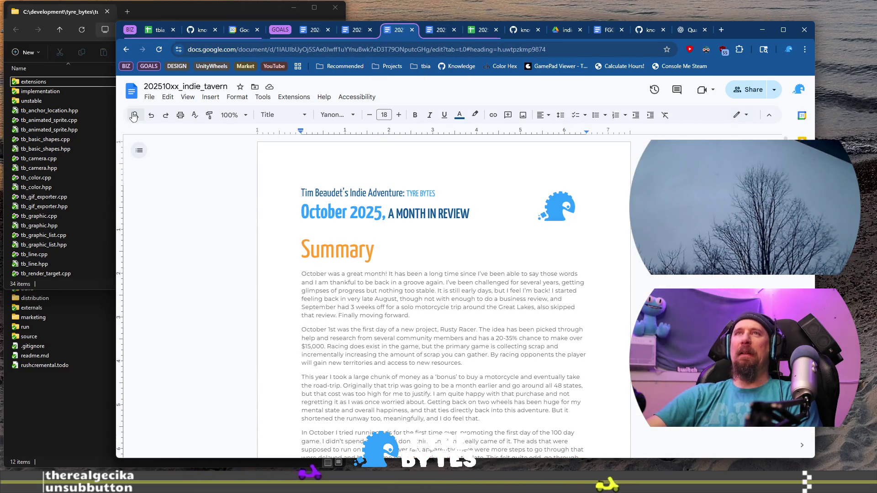
click(148, 96)
- Make a copy of the October review named 202511xx_indie_tavern, dropping the 'Copy of ' prefix
click(177, 142)
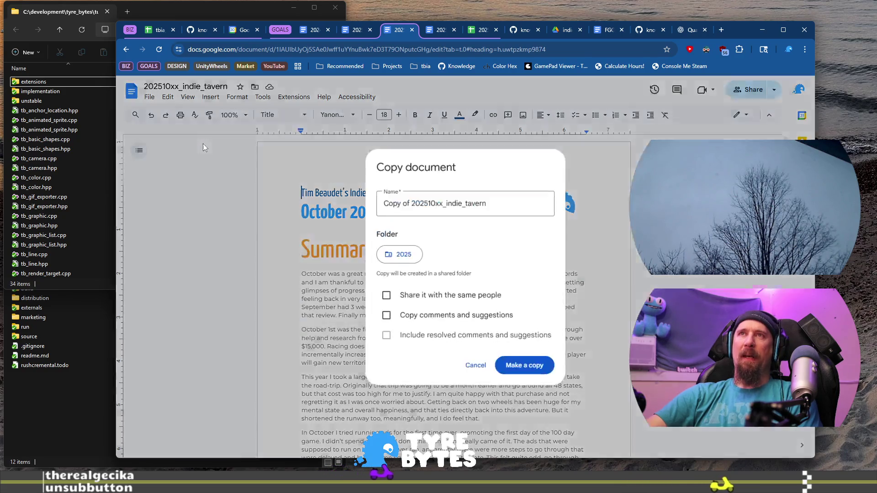
key(Home)
key(ctrl+shift+Right)
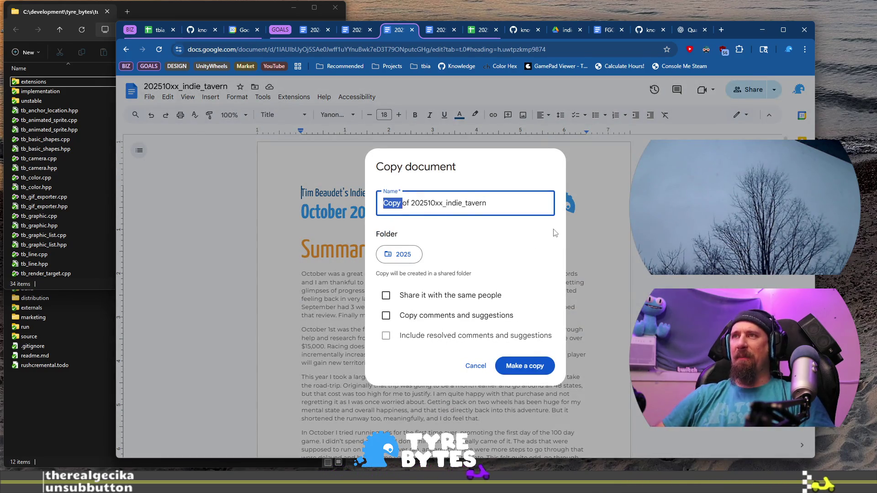
key(BackSpace)
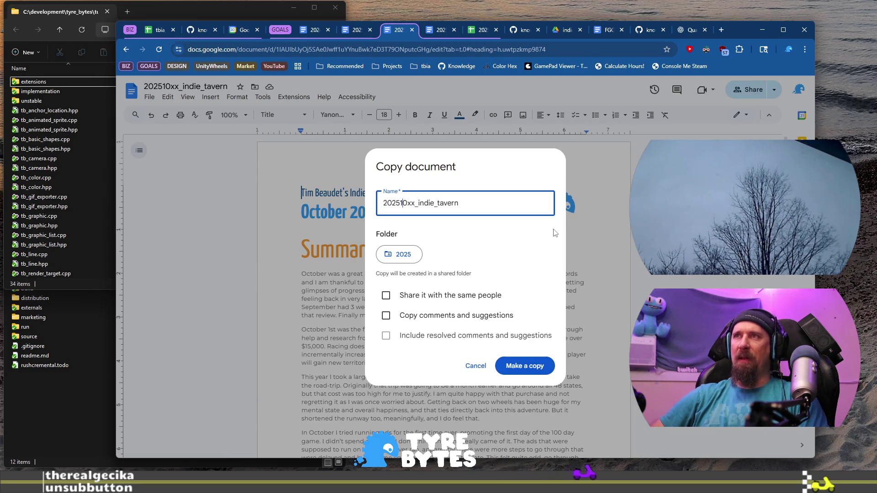
key(BackSpace)
text(1)
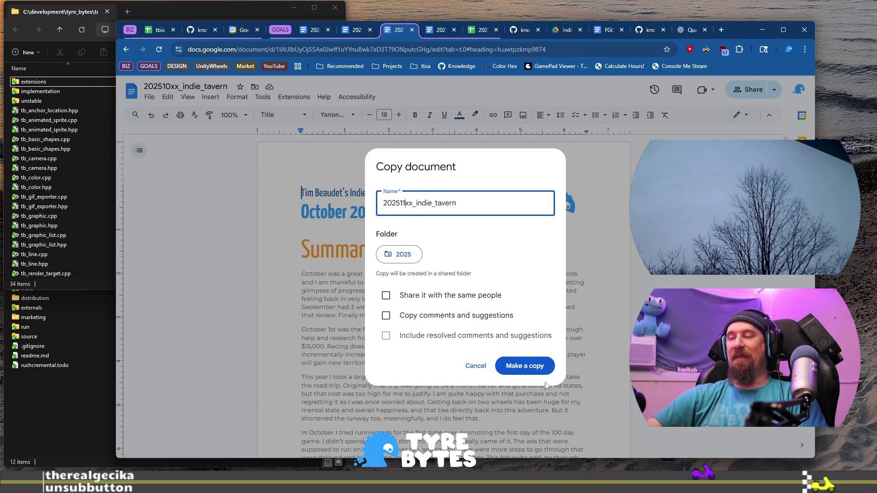
click(525, 366)
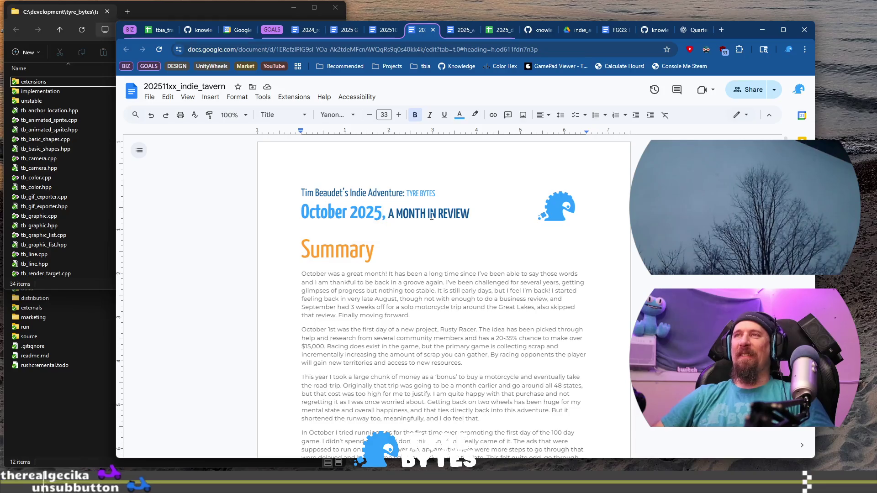
- Retitle the review heading to November 2025, set zoom to 135%, and switch to the tracker spreadsheet
key(ctrl+shift+Right)
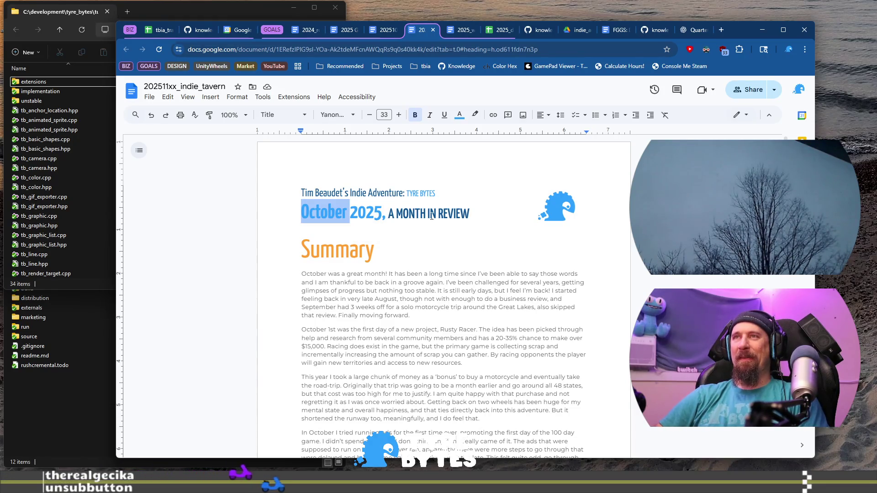
text(November)
key(Down)
key(Down)
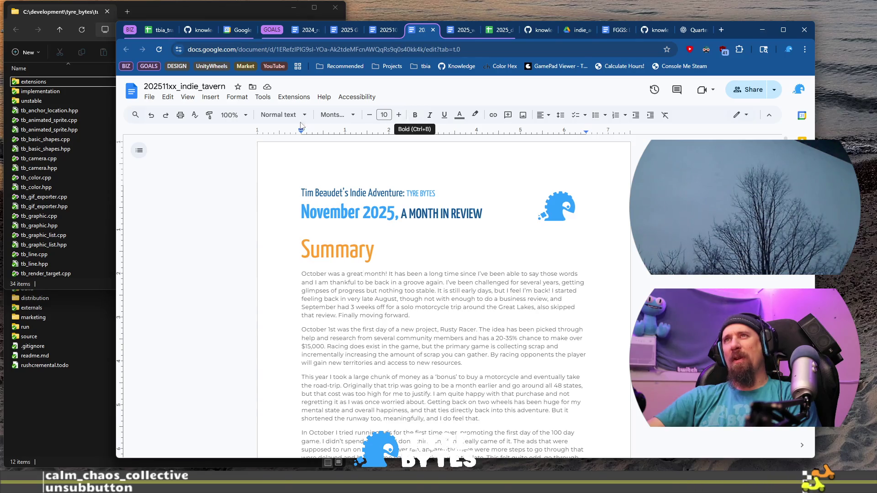
click(233, 115)
text(1)
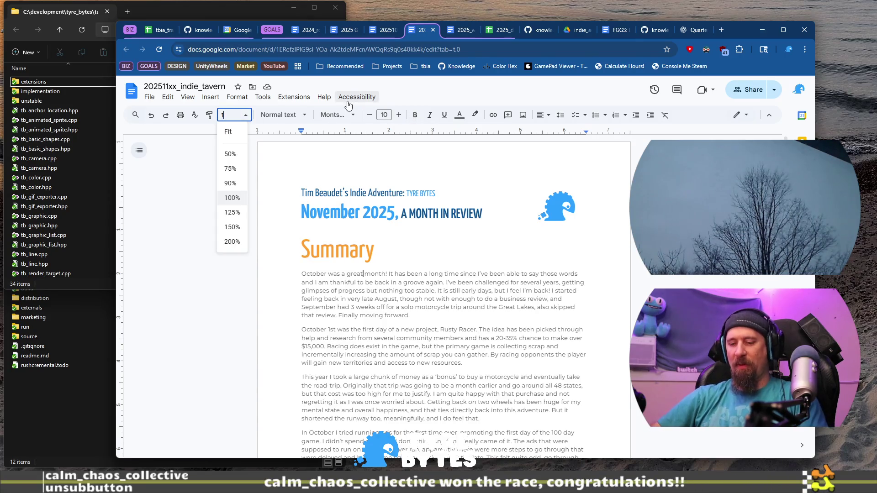
text(35)
key(Return)
scroll(447, 282, down, 5)
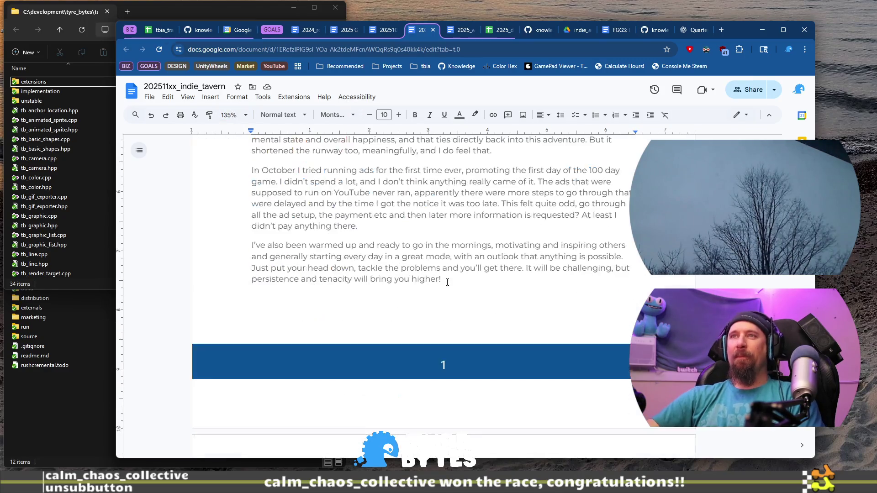
scroll(447, 283, down, 5)
scroll(368, 277, down, 1)
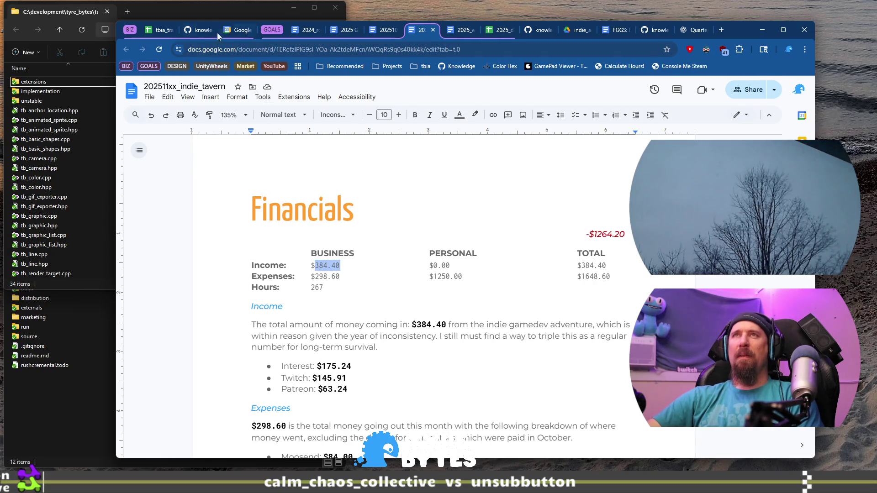
click(159, 30)
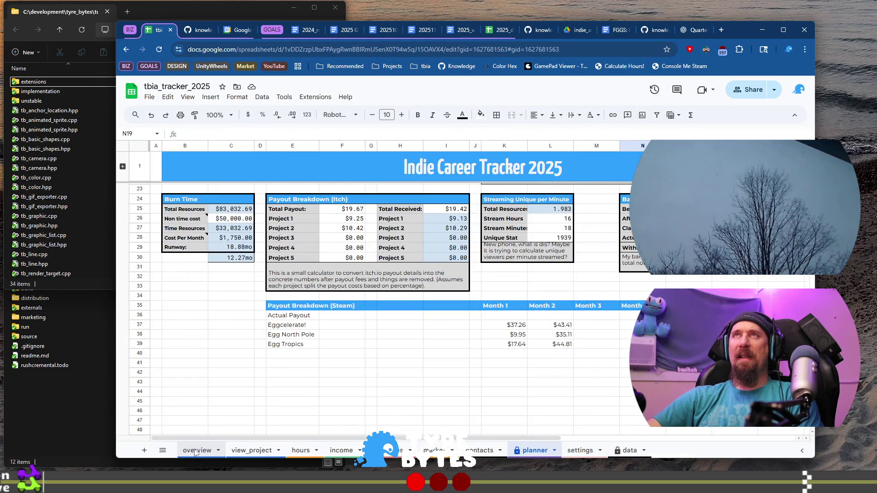
- Read November's income of $684.56 on the overview Income per Month chart, then return to the October doc
click(196, 450)
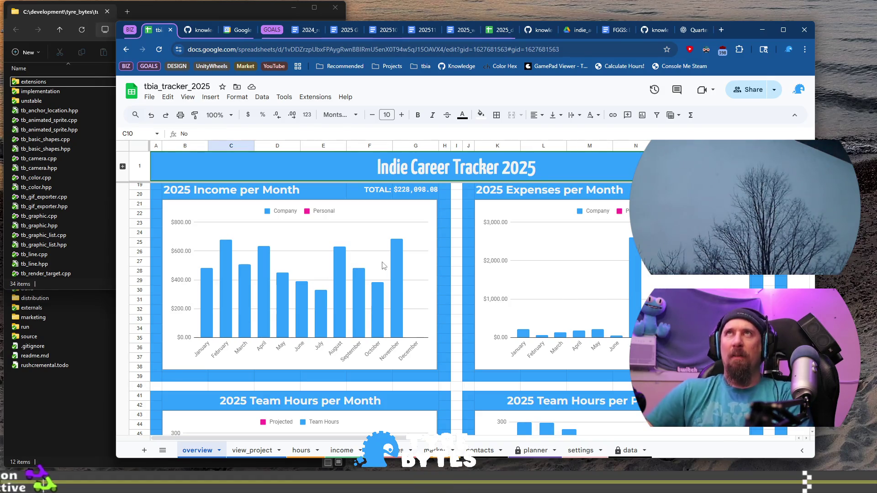
scroll(354, 265, down, 3)
scroll(393, 293, down, 3)
scroll(393, 293, down, 3)
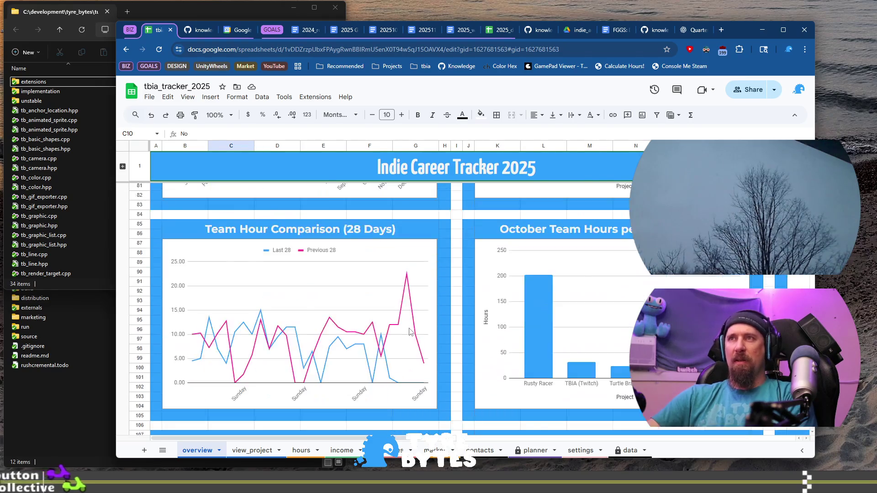
scroll(398, 309, up, 5)
scroll(403, 329, up, 5)
scroll(403, 329, up, 2)
scroll(402, 323, down, 3)
scroll(411, 261, up, 3)
scroll(401, 288, up, 3)
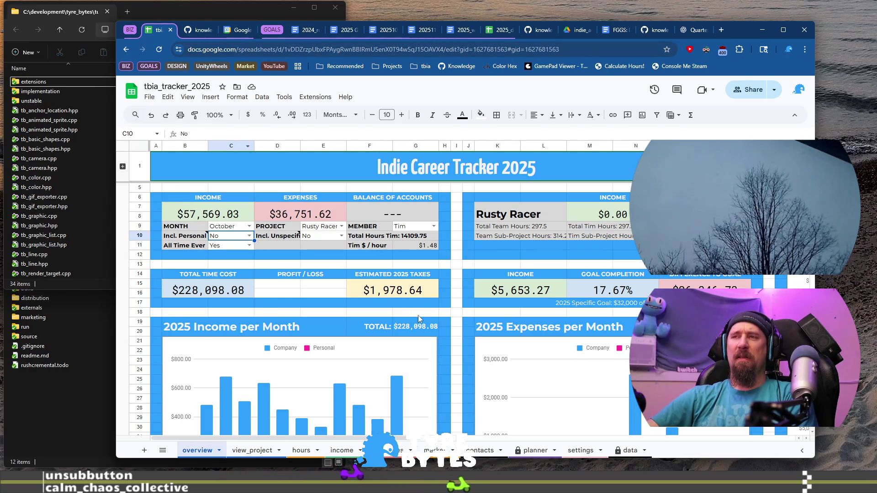
scroll(415, 322, down, 2)
scroll(415, 322, down, 2)
click(396, 326)
mouse_move(397, 336)
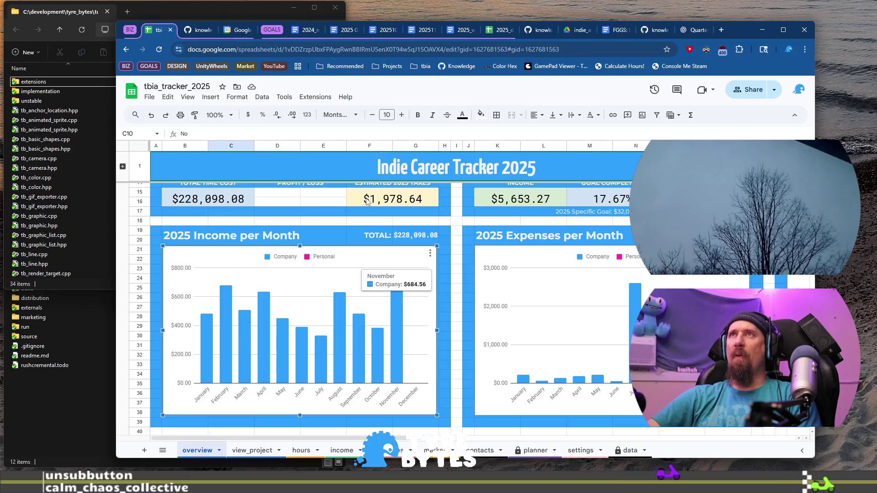
click(387, 30)
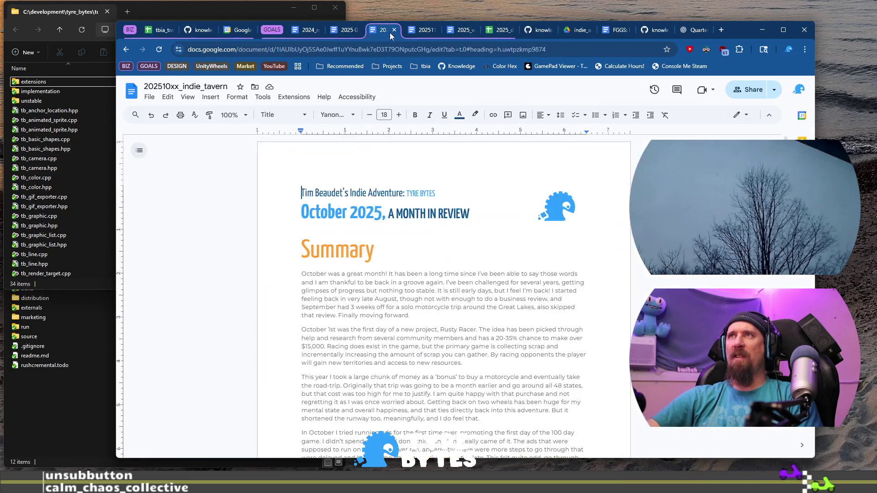
- Enter $684.56 as November's business and total income, then go back to the tracker
click(424, 31)
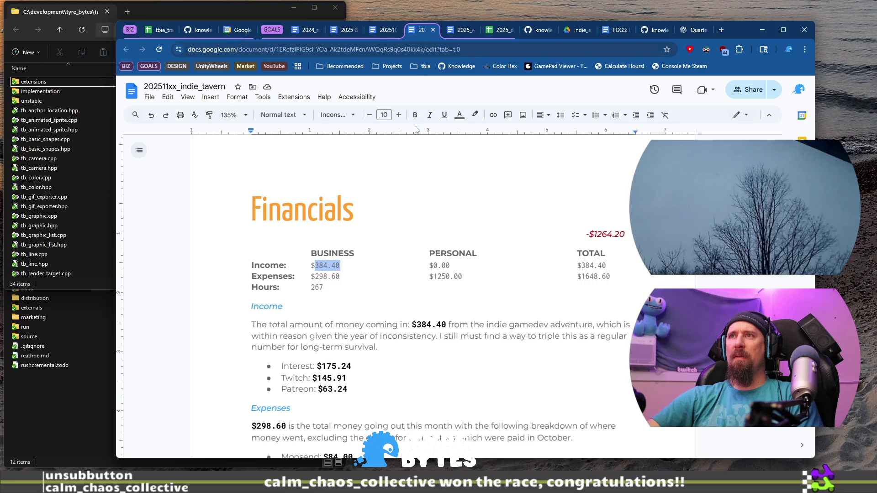
text(684.5)
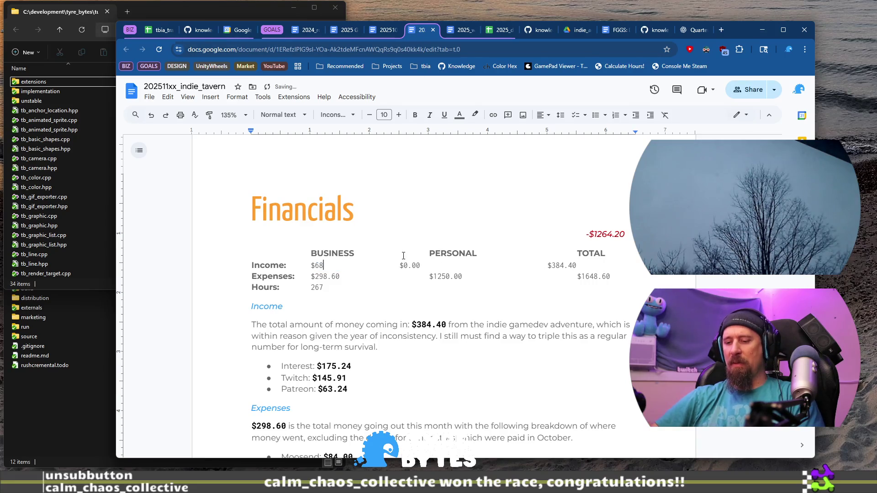
text(6)
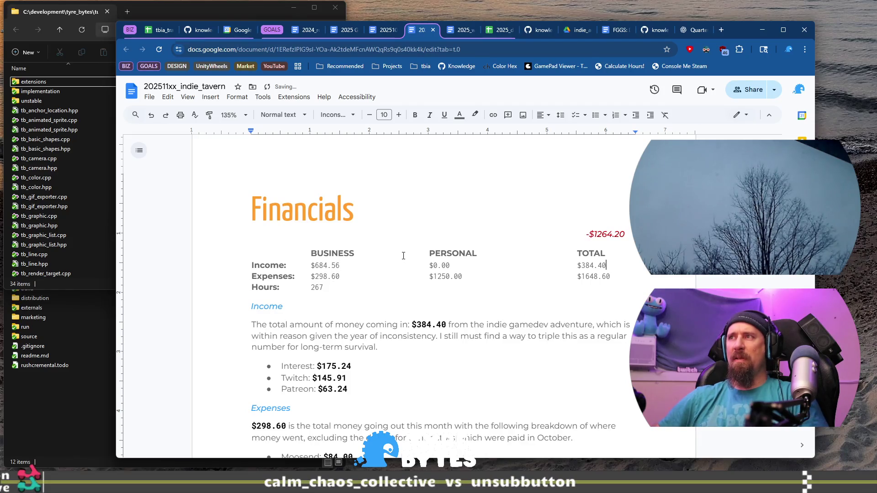
key(shift+Left)
key(shift+Left)
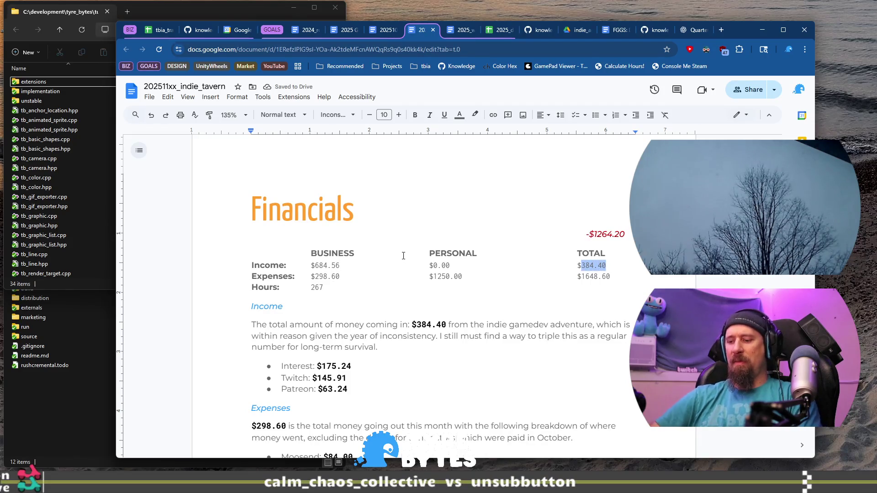
text(4.)
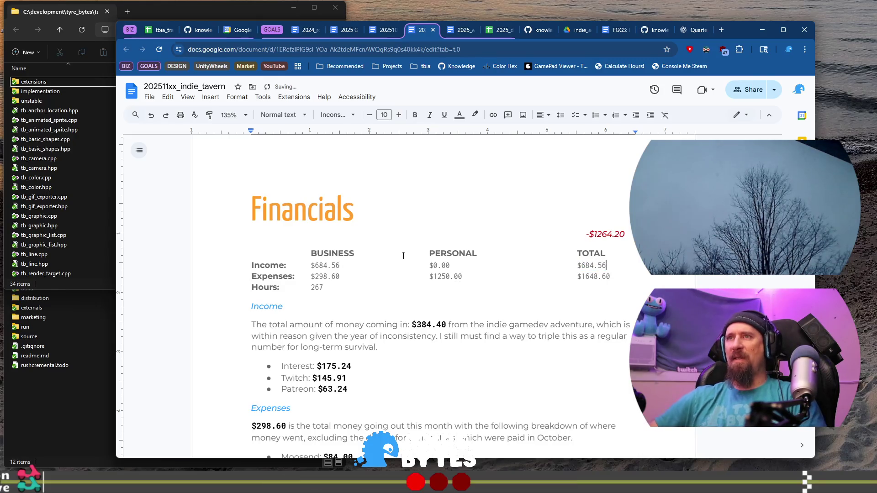
click(159, 30)
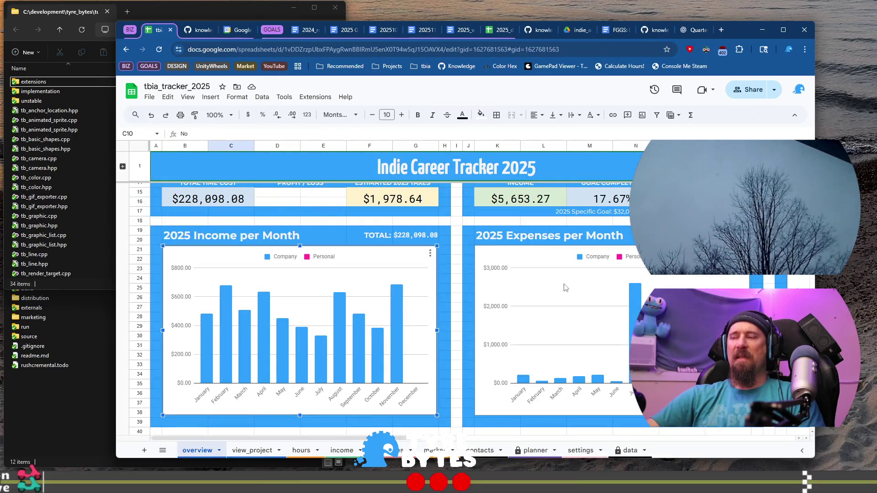
scroll(565, 288, down, 2)
- Review the 2025 Expenses per Month chart, then bring up the October review doc
click(565, 289)
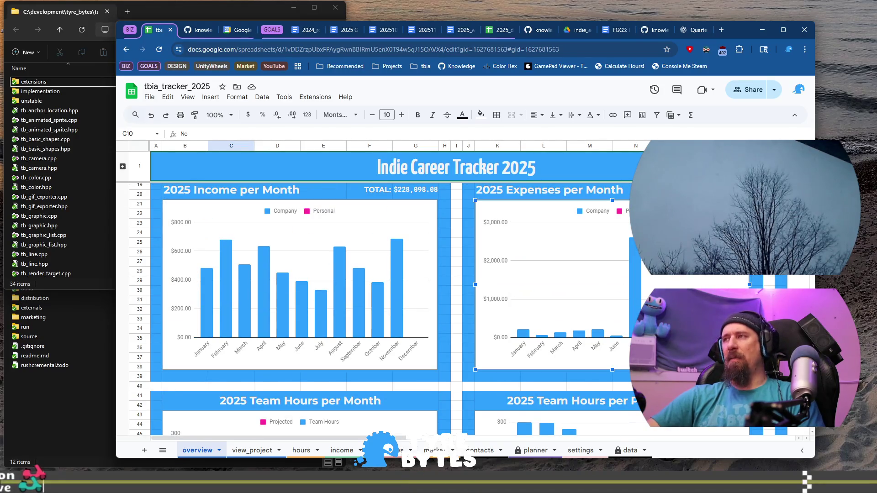
click(346, 29)
click(383, 29)
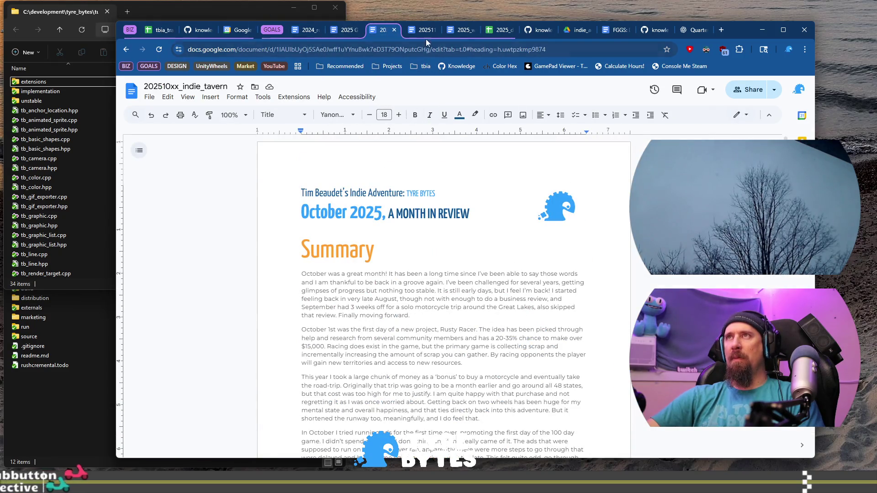
- Change November's business expenses to $183.63 and start a fresh browser tab
click(370, 33)
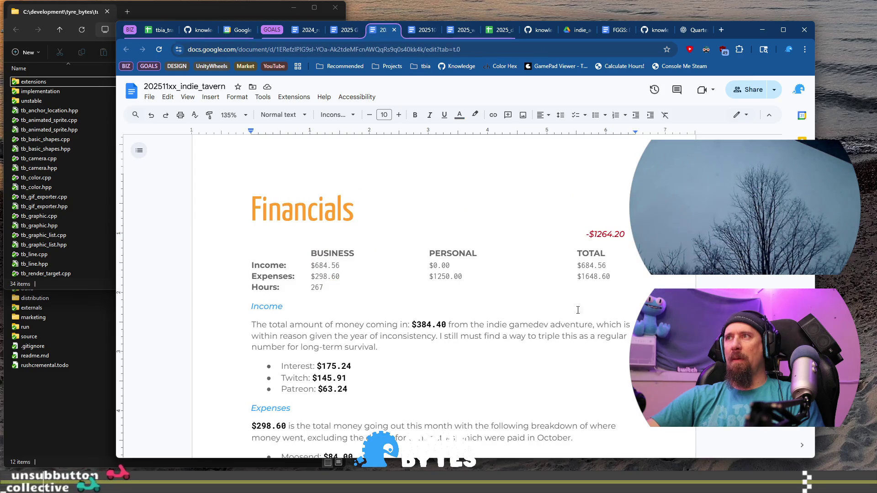
double_click(339, 276)
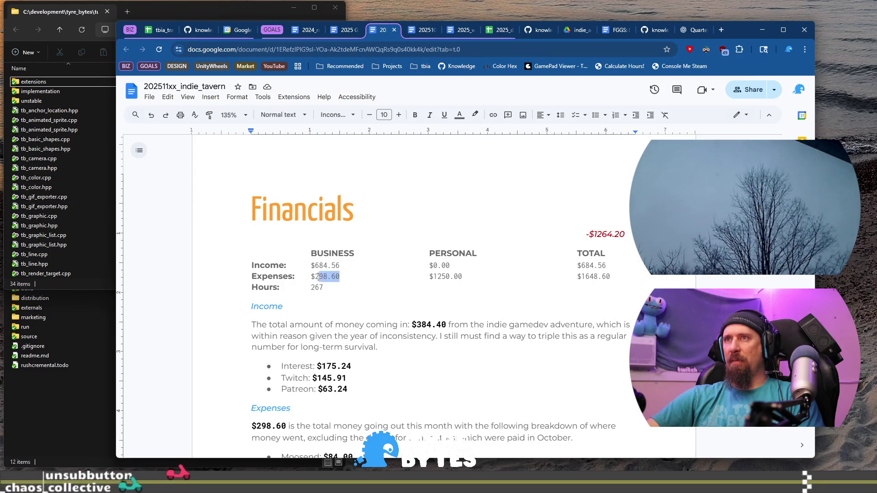
text(183.63)
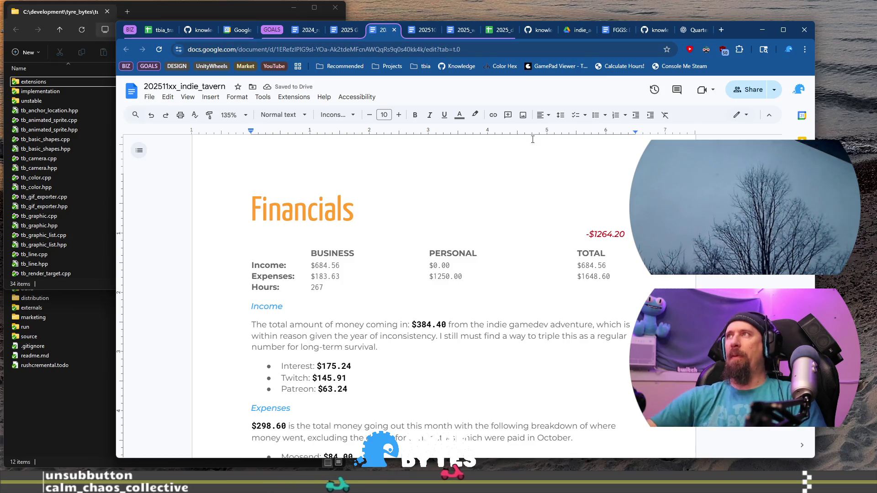
click(722, 29)
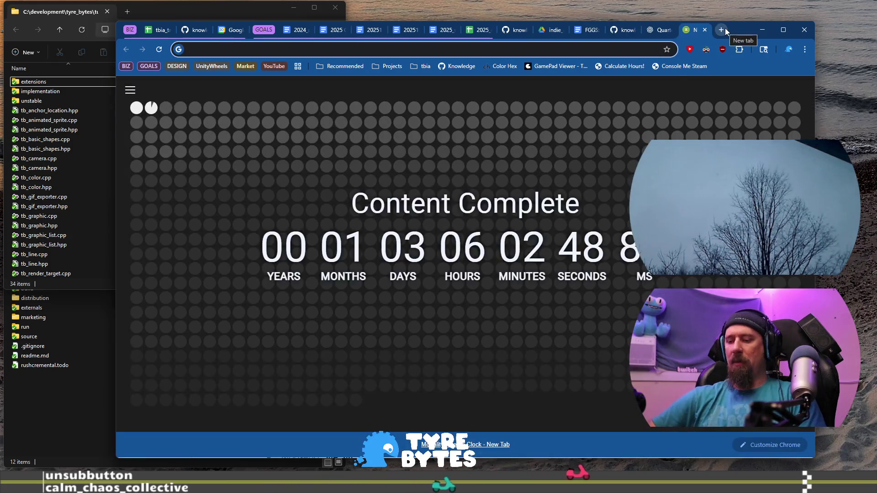
text(183.63+125)
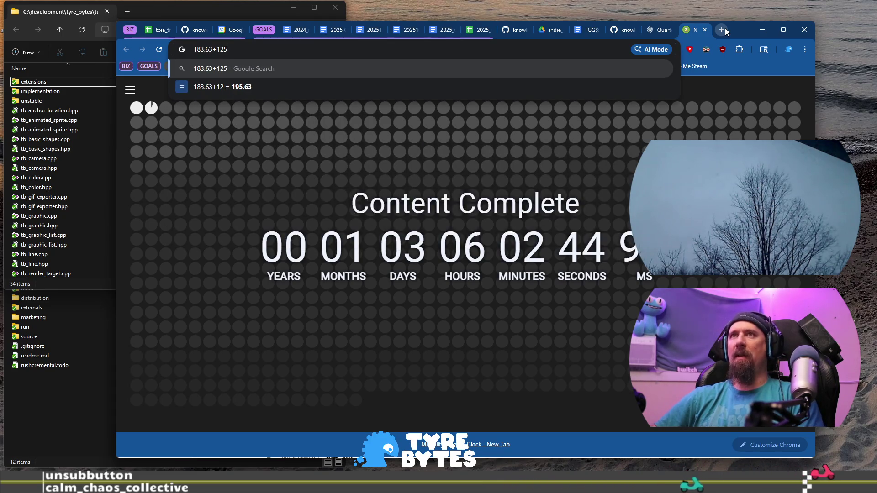
text(0)
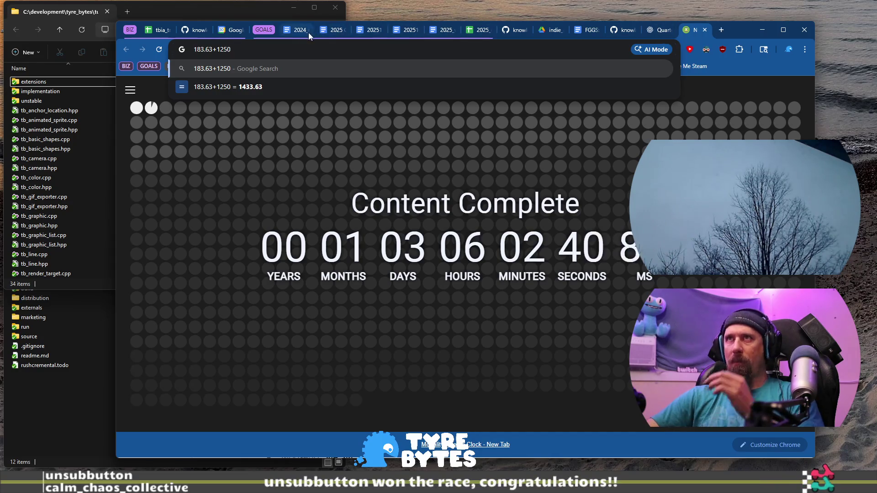
- After Chrome's 183.63 + 1250 = 1433.63 result, return to the November review doc
click(375, 30)
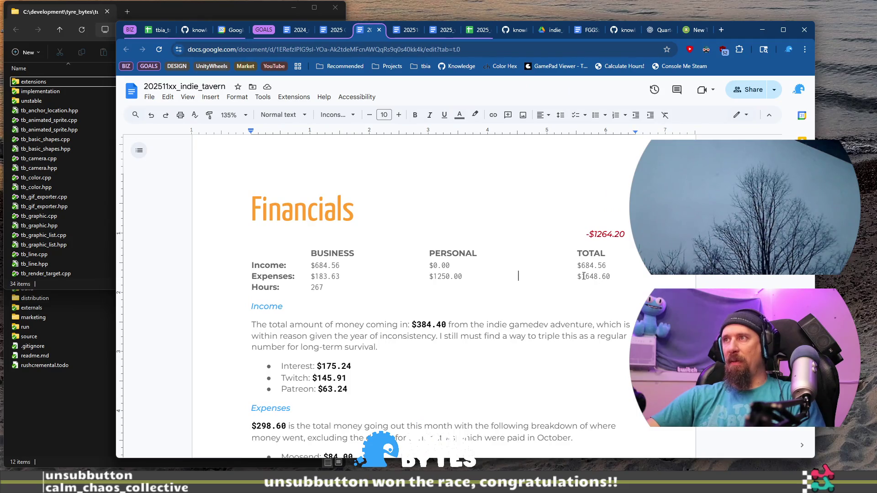
- Set total expenses to $1433.63 and check November's 196 team hours on the tracker chart
key(BackSpace)
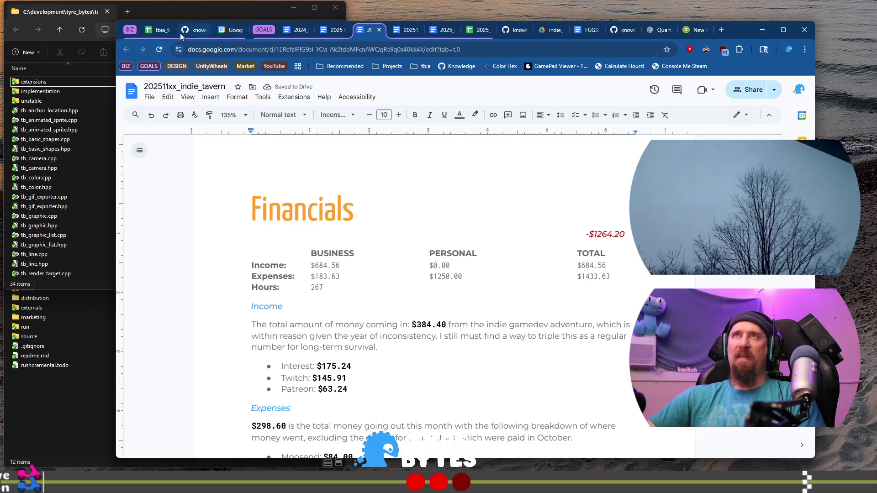
click(162, 32)
scroll(250, 317, down, 3)
scroll(354, 317, down, 2)
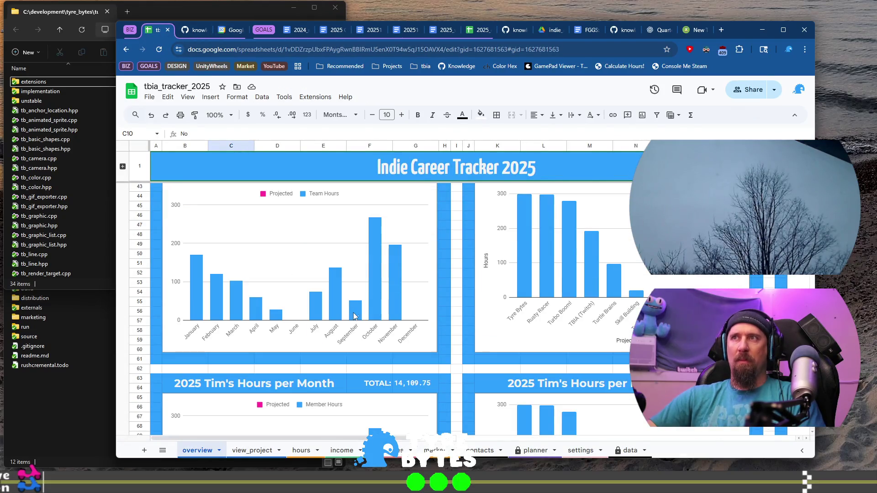
click(395, 290)
mouse_move(395, 281)
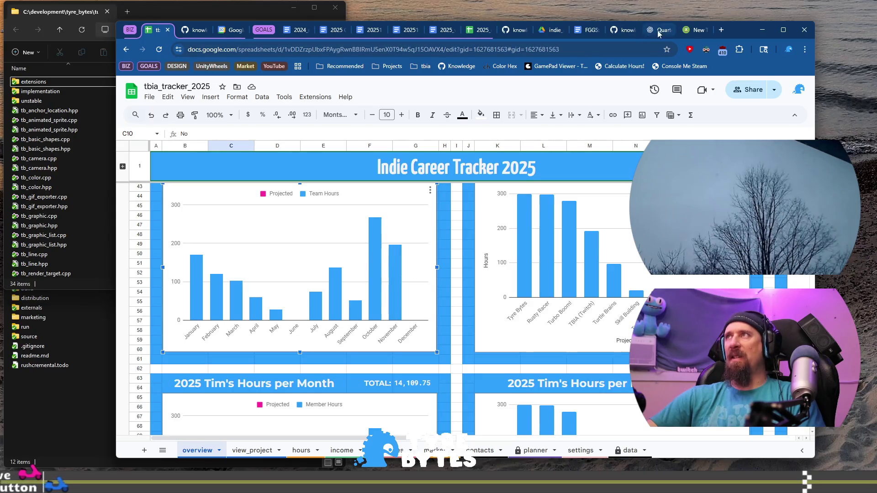
click(377, 31)
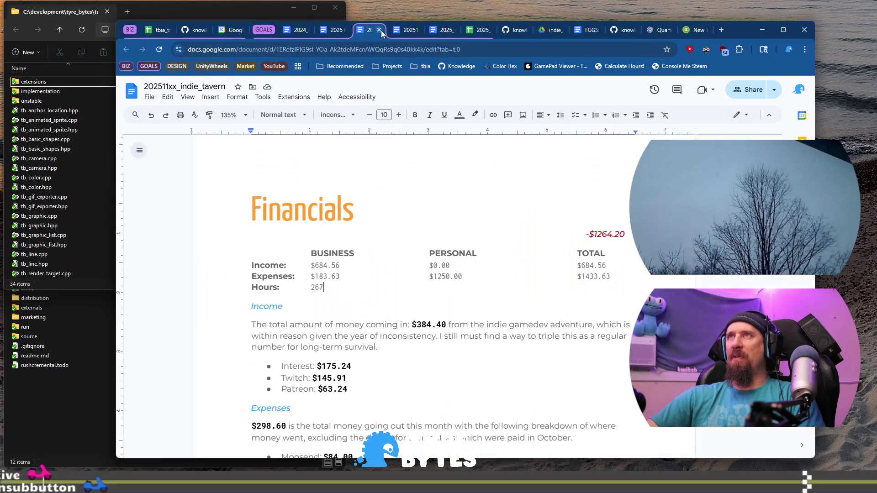
- Replace the 267 hours with 196, cross-checking the tracker and the October review
double_click(317, 288)
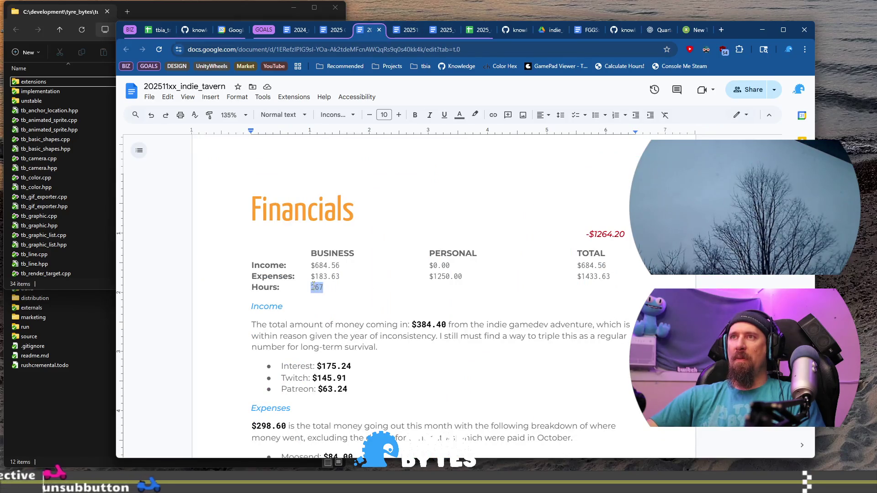
text(196)
key(Down)
key(Down)
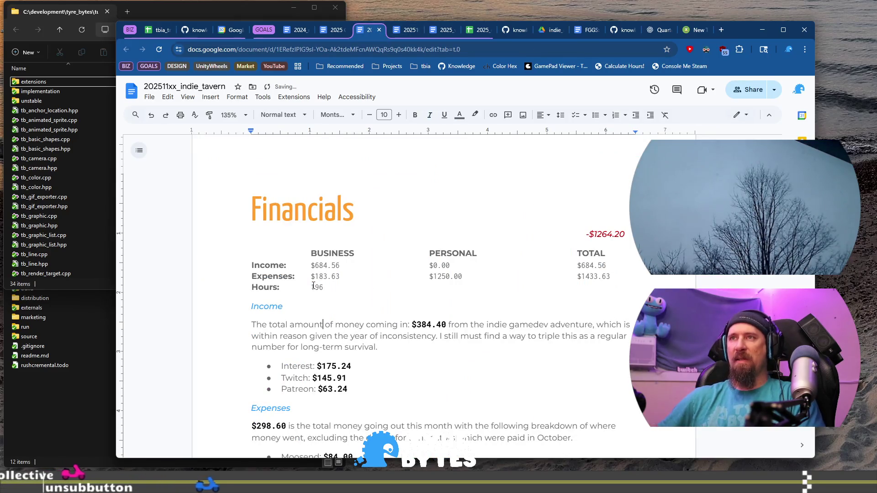
click(155, 32)
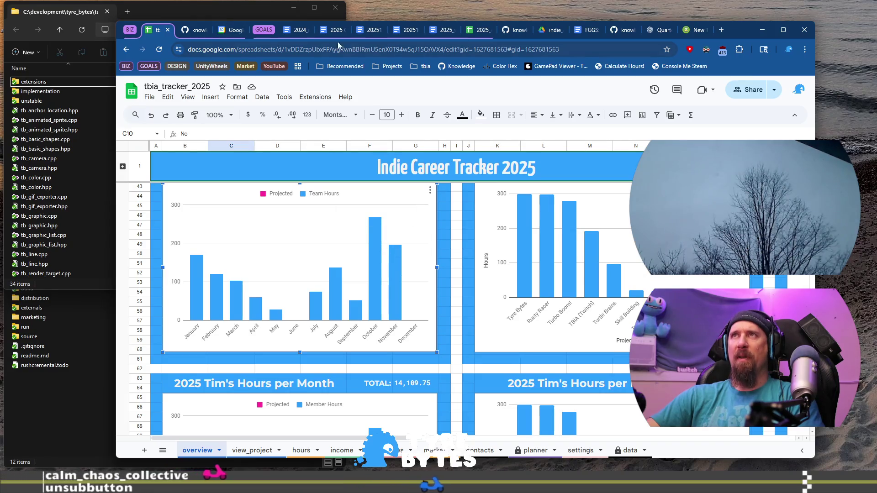
click(407, 30)
scroll(434, 297, down, 10)
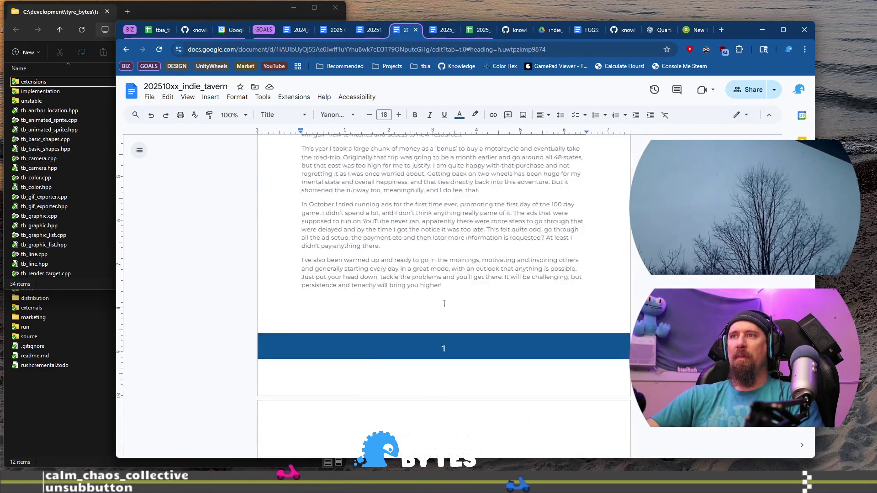
scroll(433, 299, down, 1)
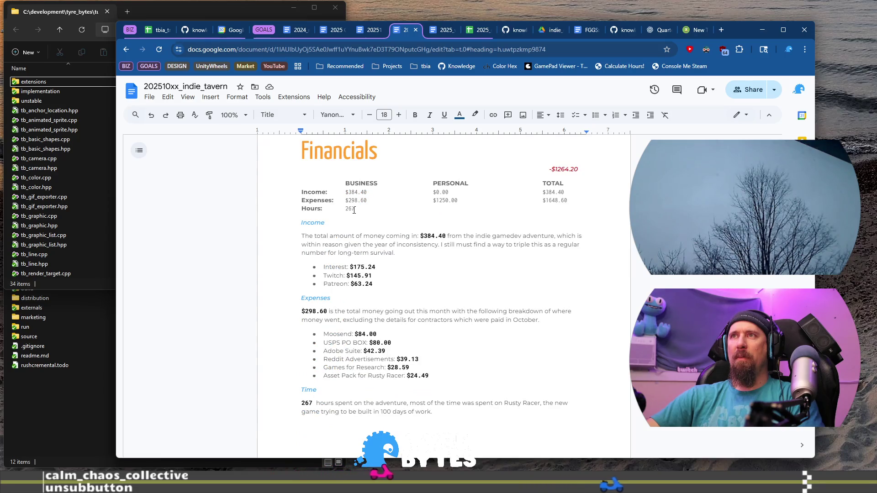
click(156, 30)
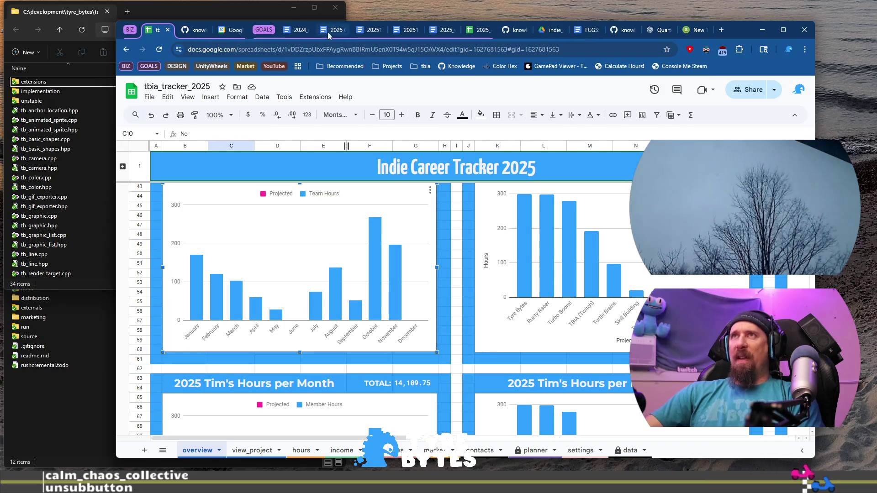
click(366, 29)
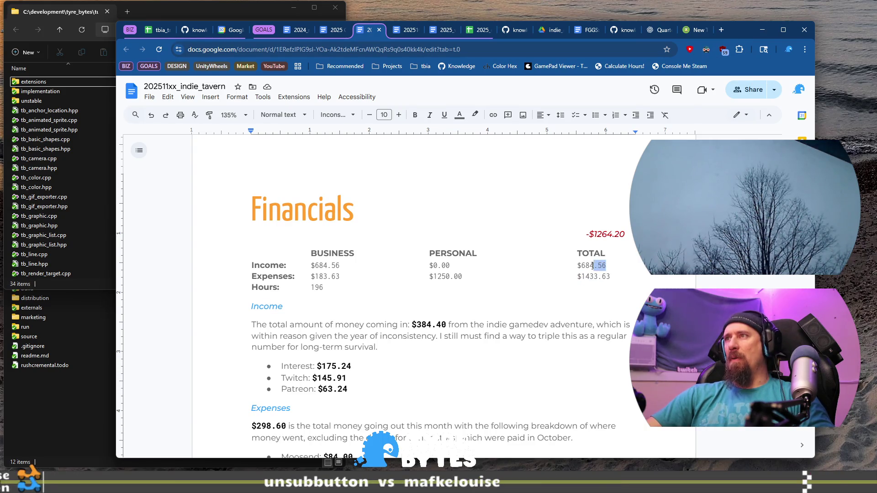
- Calculate 684.56 − 1433.63 = −749.07 in the Chrome omnibox as November's balance
click(698, 21)
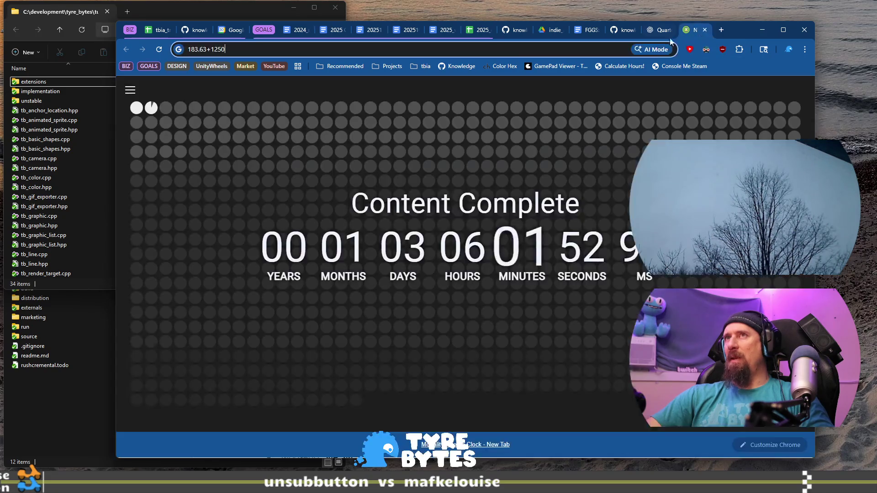
text($684.56)
key(Delete)
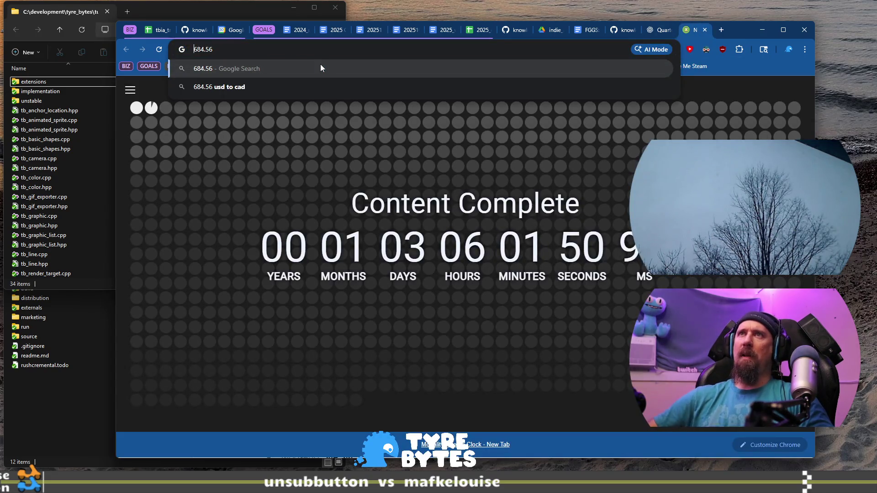
click(151, 30)
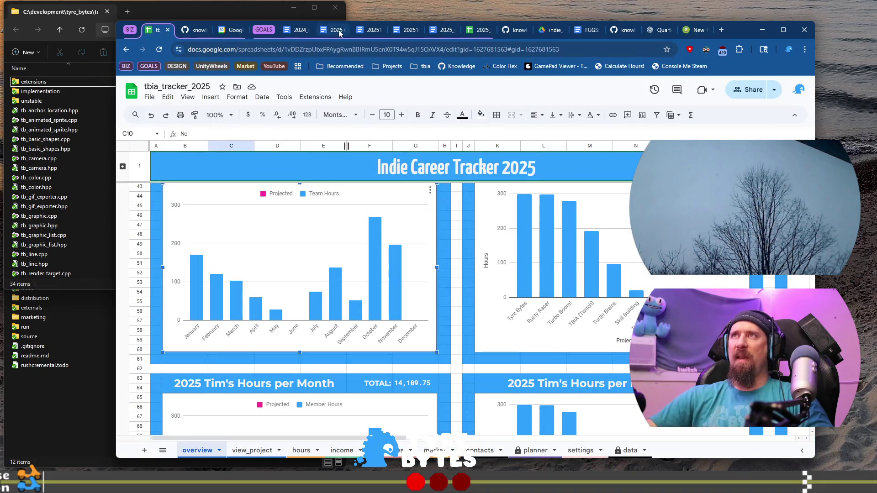
click(360, 31)
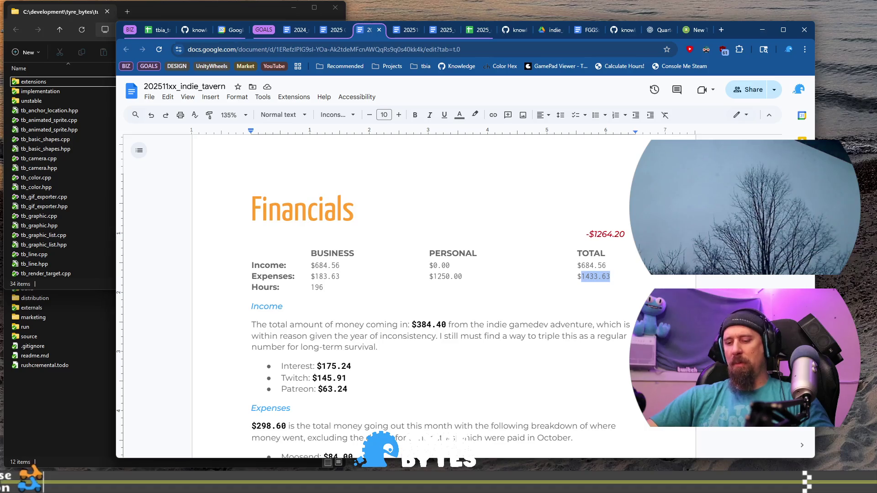
click(695, 30)
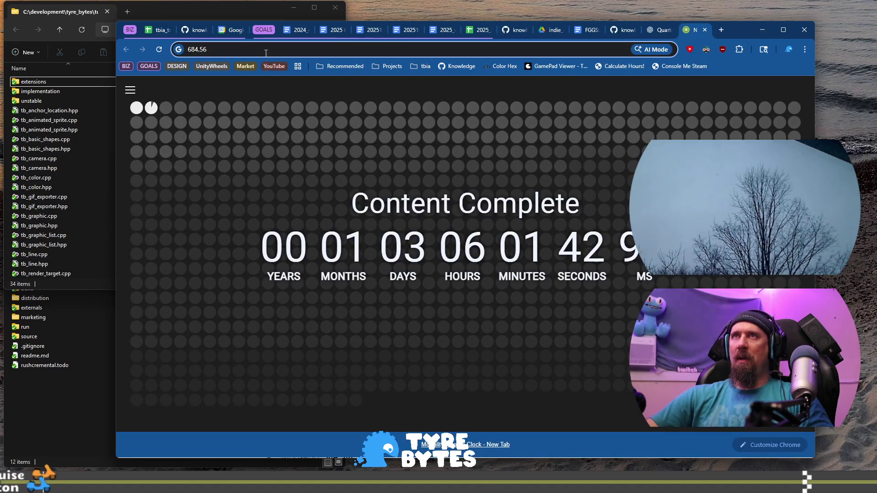
text(-)
text(1433.63)
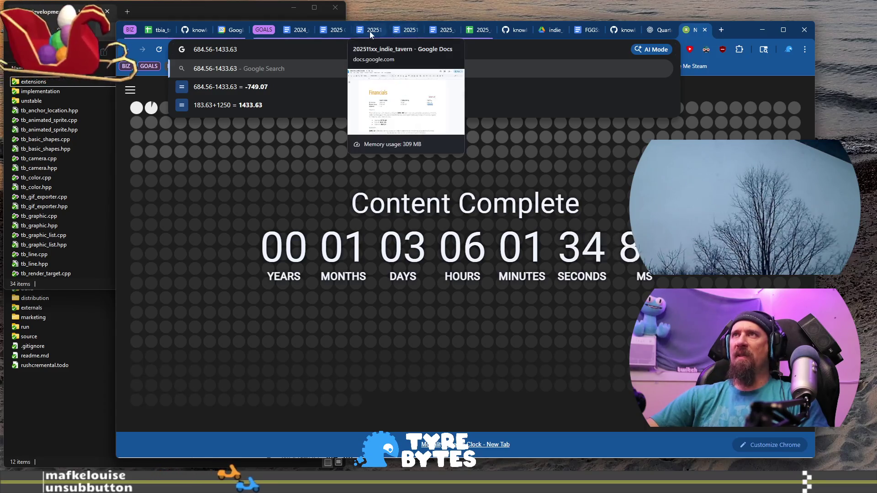
click(371, 29)
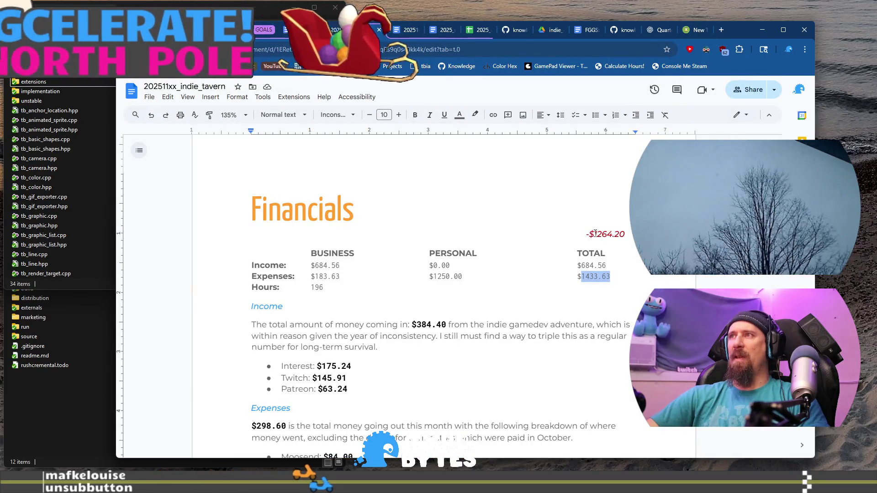
- Replace the old $1264.20 balance amount with $749.07 in the Financials section
drag(589, 234, 626, 232)
text($7)
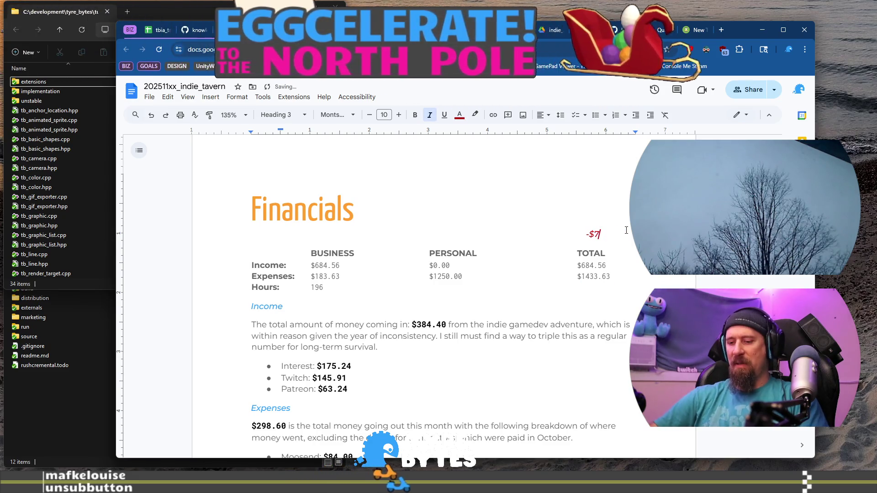
text(49.07)
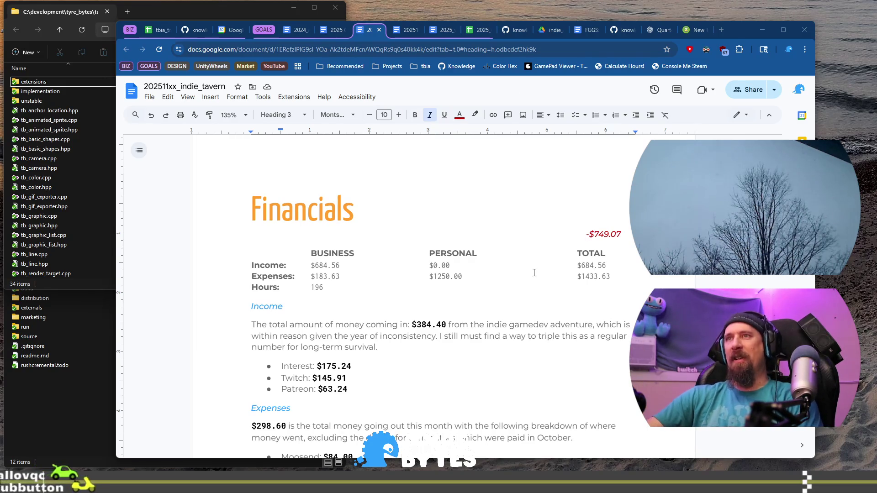
click(257, 316)
- Edit the Income paragraph amount from $384.40 to $684.56, then return to the tracker spreadsheet
click(251, 326)
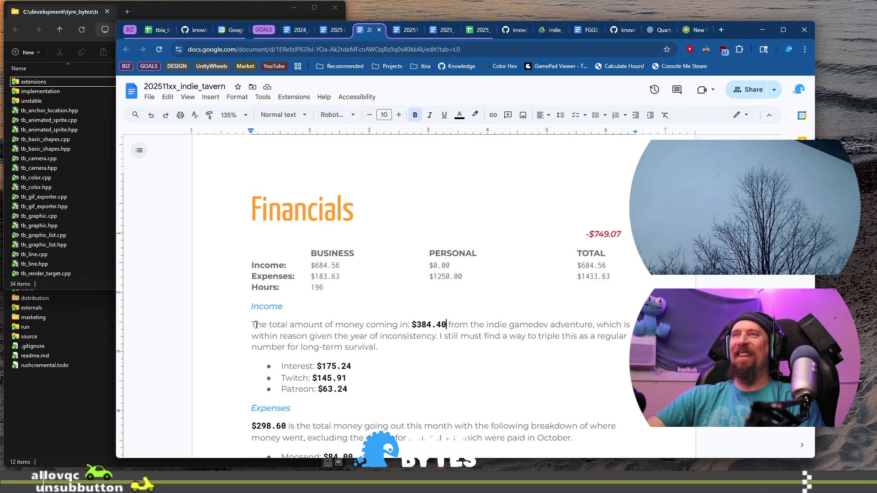
key(shift+Right)
key(shift+Right)
click(412, 325)
key(shift+Right)
key(shift+Right)
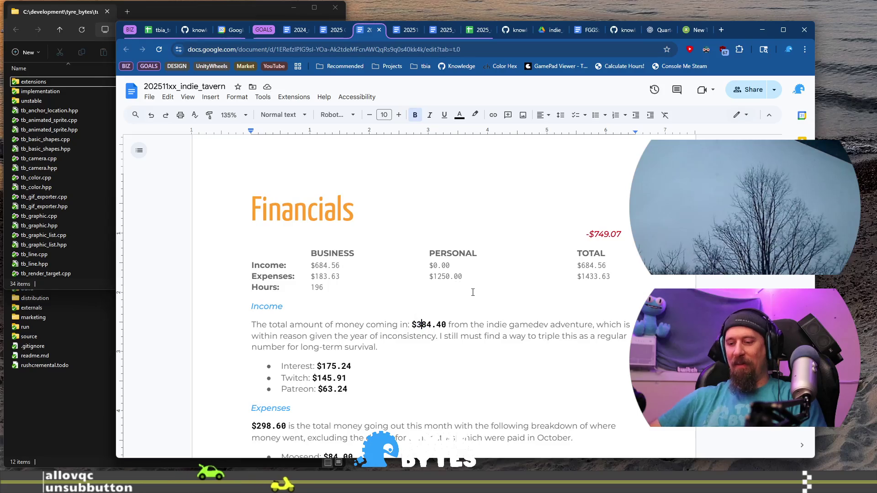
key(Right)
key(BackSpace)
text(6)
key(Right)
key(Right)
key(Right)
key(BackSpace)
key(BackSpace)
text(56)
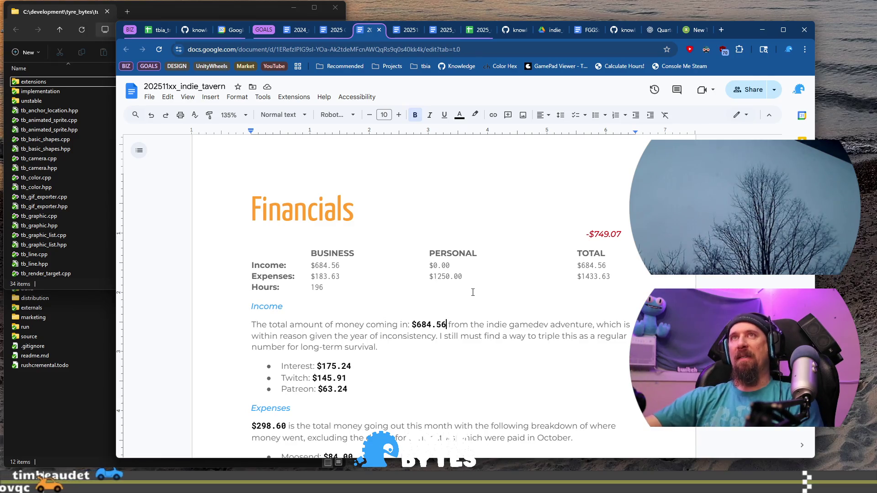
key(ctrl+1)
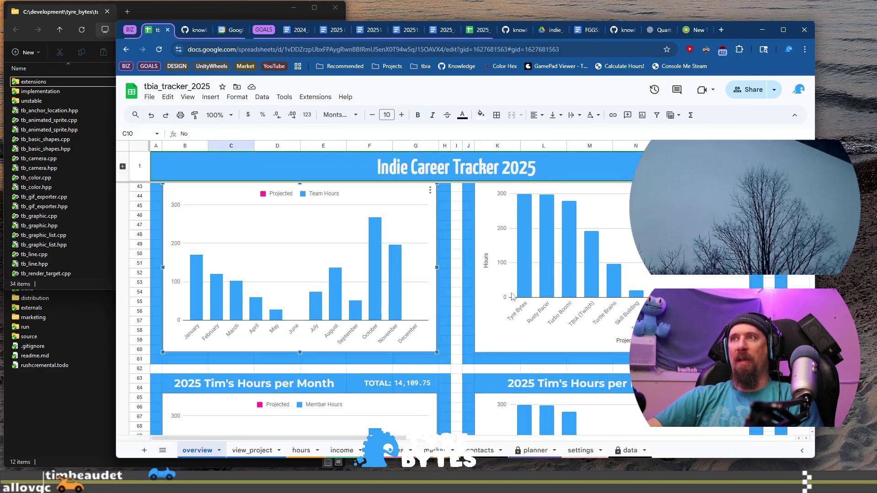
- Check the Last Year setting on the settings sheet and return to the overview dashboard
click(579, 450)
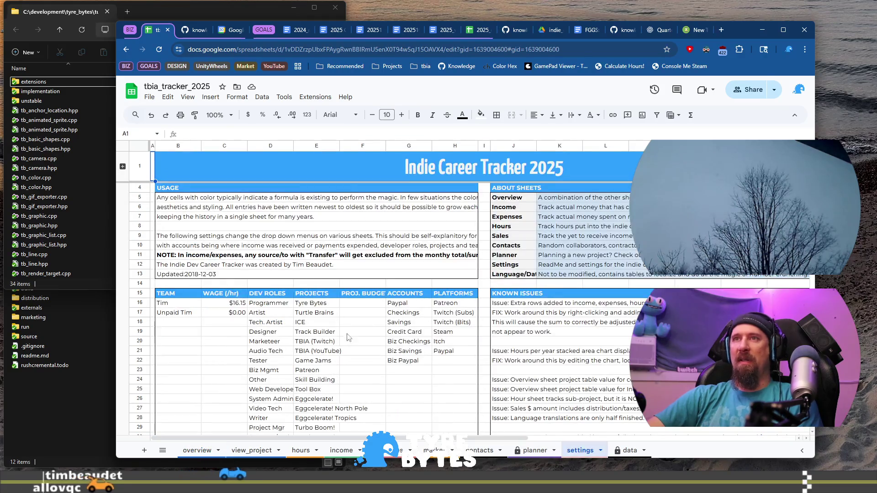
scroll(331, 331, down, 5)
scroll(331, 331, down, 5)
click(173, 226)
click(363, 224)
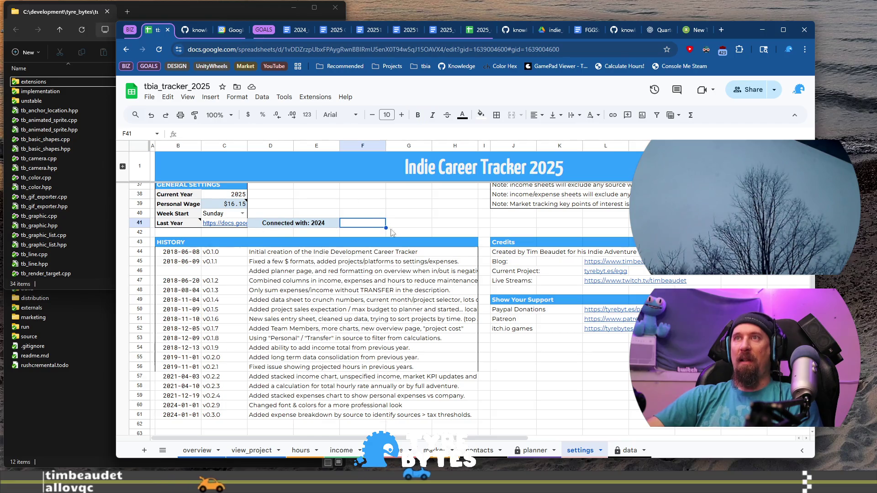
click(197, 451)
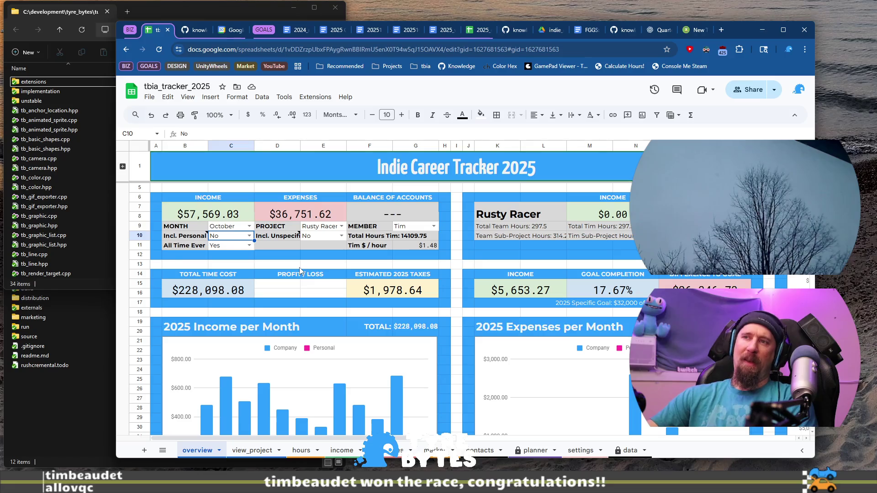
- Toggle the November savings interest and Twitch payout checkboxes on the income sheet, then return to overview
click(338, 451)
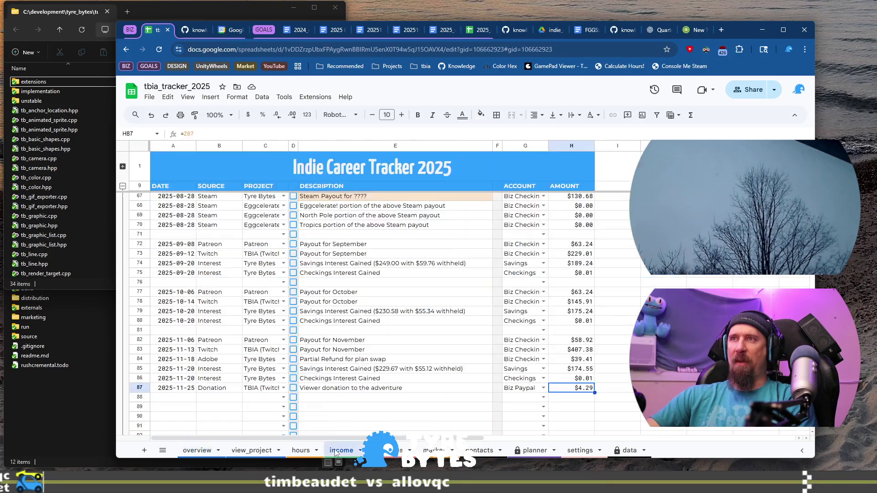
click(293, 369)
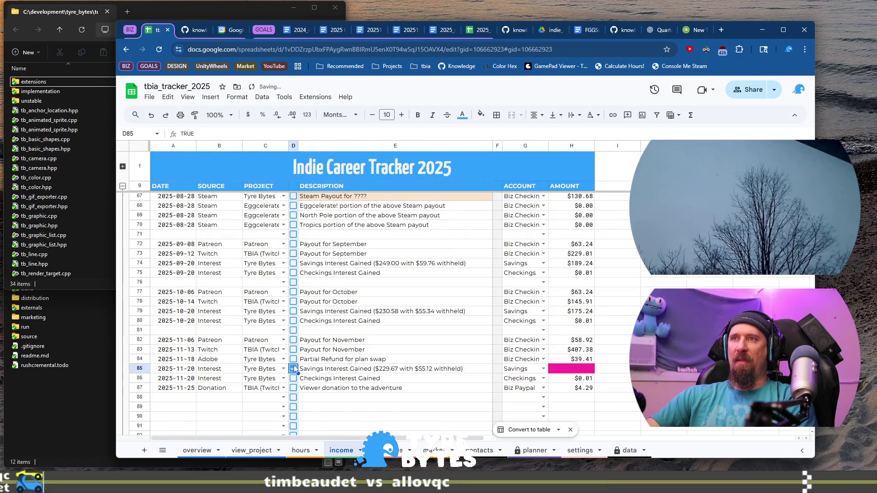
click(294, 350)
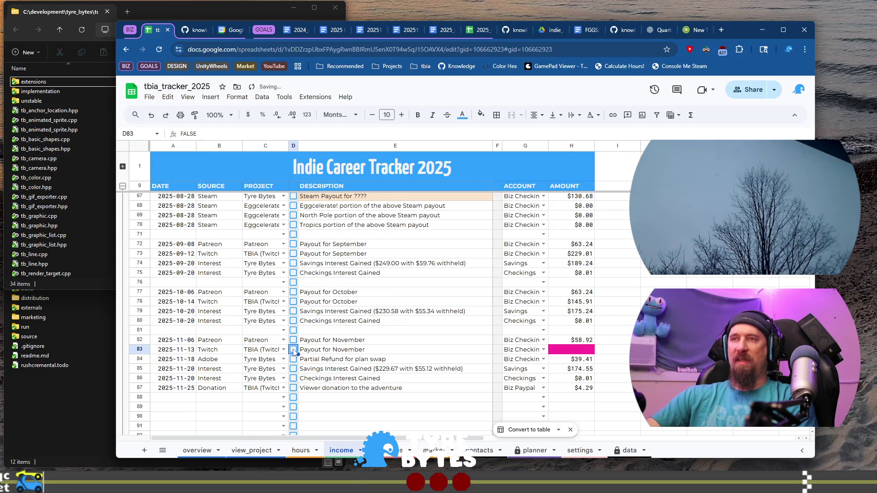
click(196, 451)
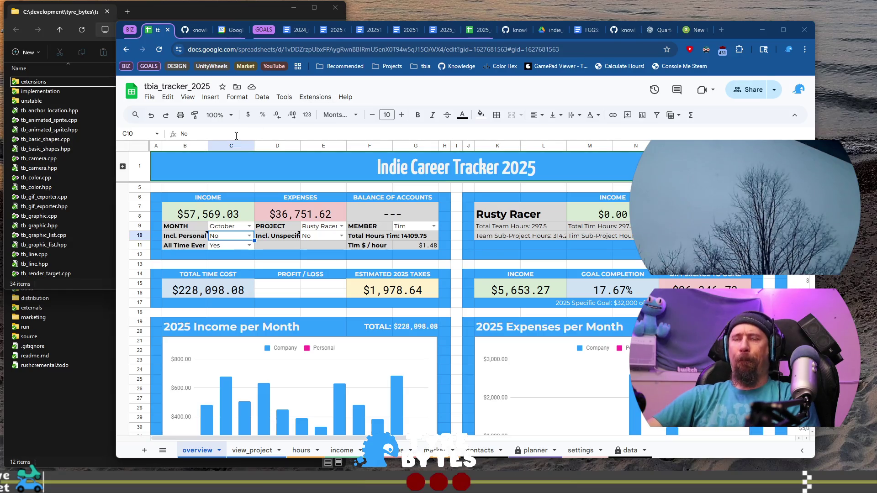
scroll(282, 343, down, 3)
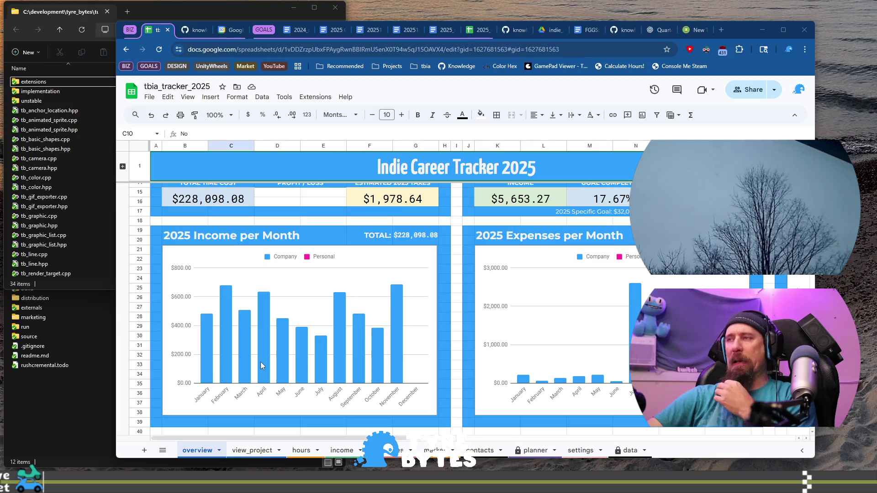
scroll(264, 363, up, 3)
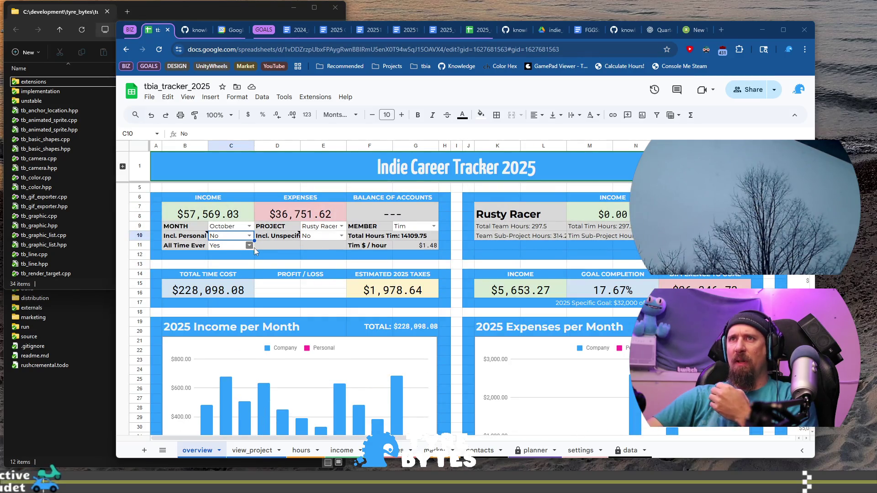
- Set All Time Ever to No and Incl. Personal to Yes on the overview dashboard
click(233, 245)
click(234, 272)
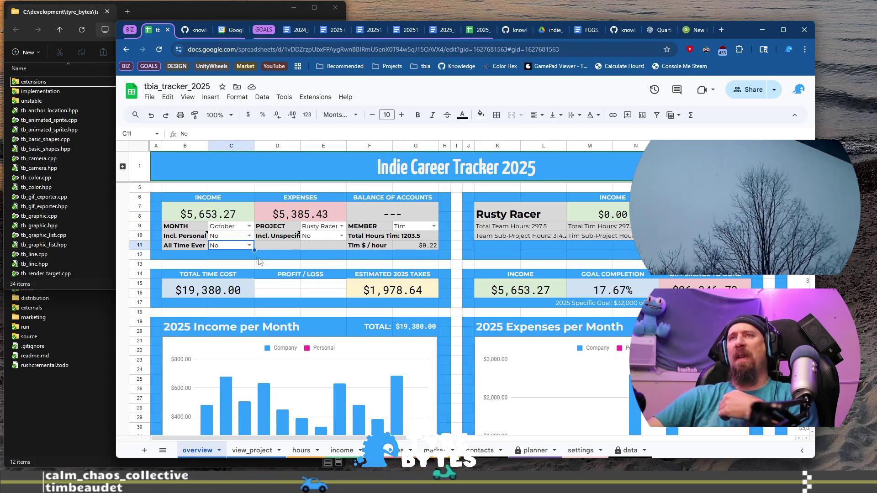
click(249, 237)
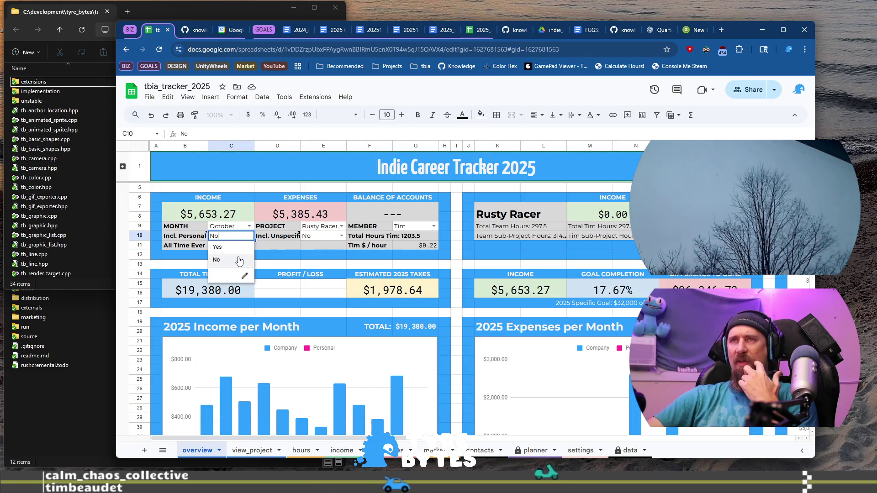
click(236, 248)
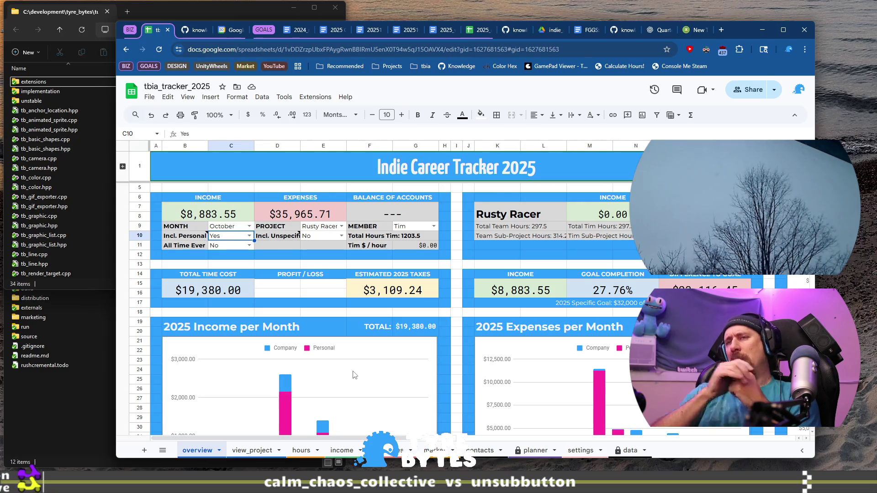
scroll(354, 376, down, 5)
scroll(357, 381, up, 3)
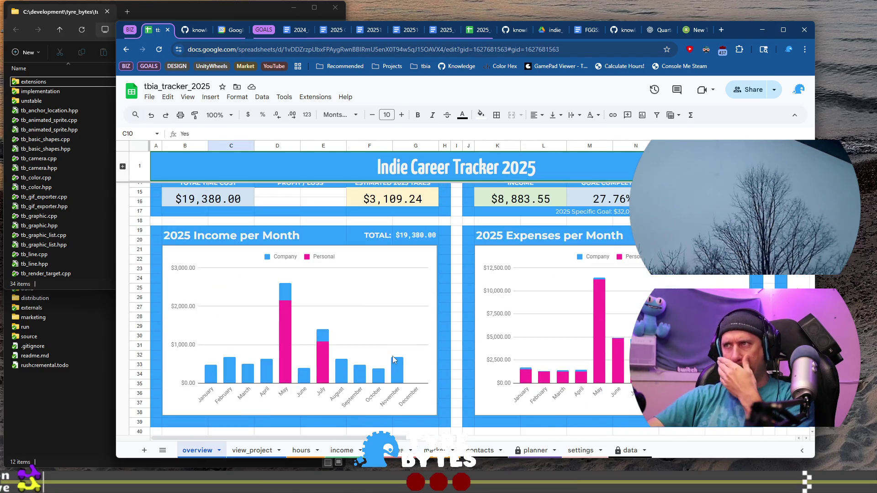
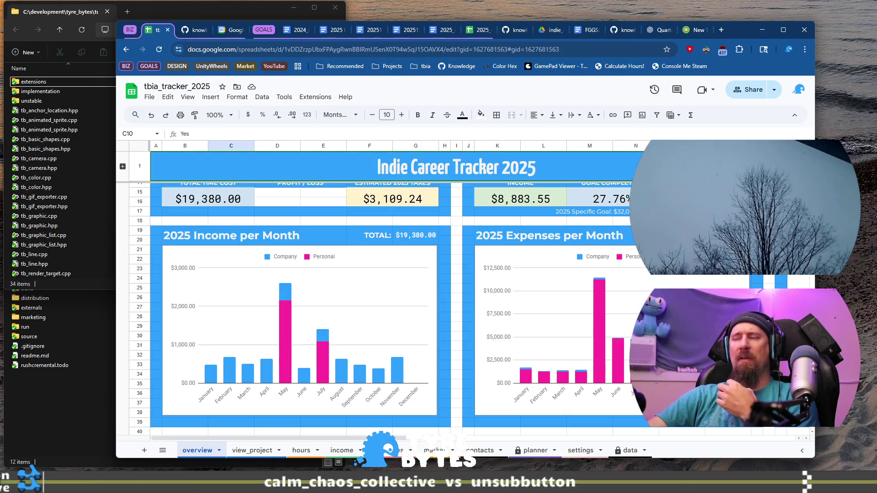
scroll(299, 234, up, 5)
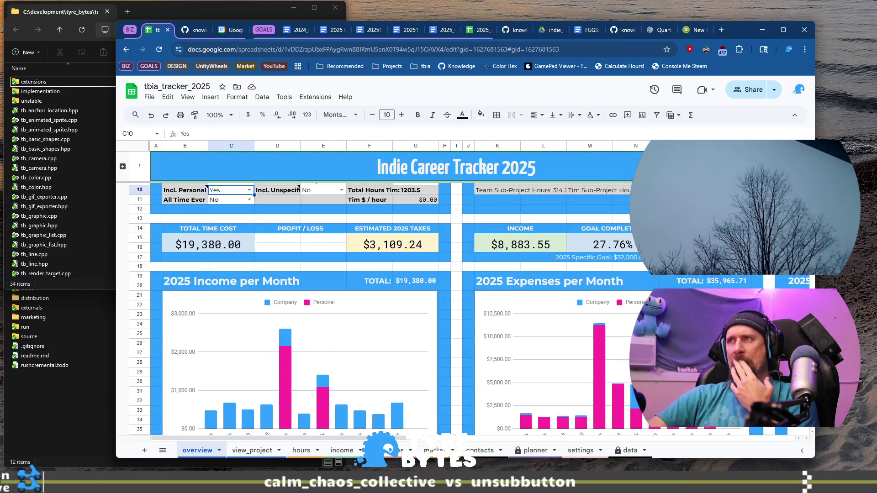
scroll(300, 233, down, 5)
- Review the May, June and September bonus withdrawal entries and their formulas on the expenses sheet
click(341, 451)
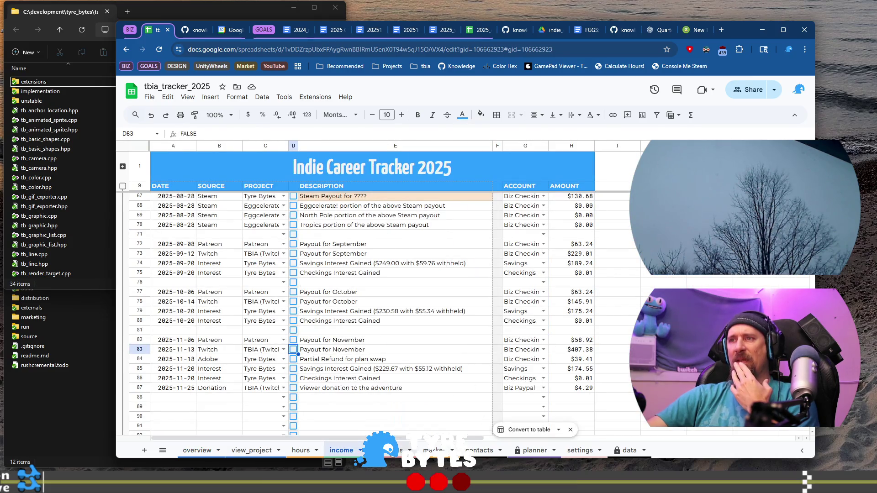
key(ctrl+Page_Down)
scroll(505, 307, up, 3)
scroll(506, 306, up, 3)
scroll(504, 306, up, 5)
scroll(490, 305, up, 5)
scroll(361, 258, down, 3)
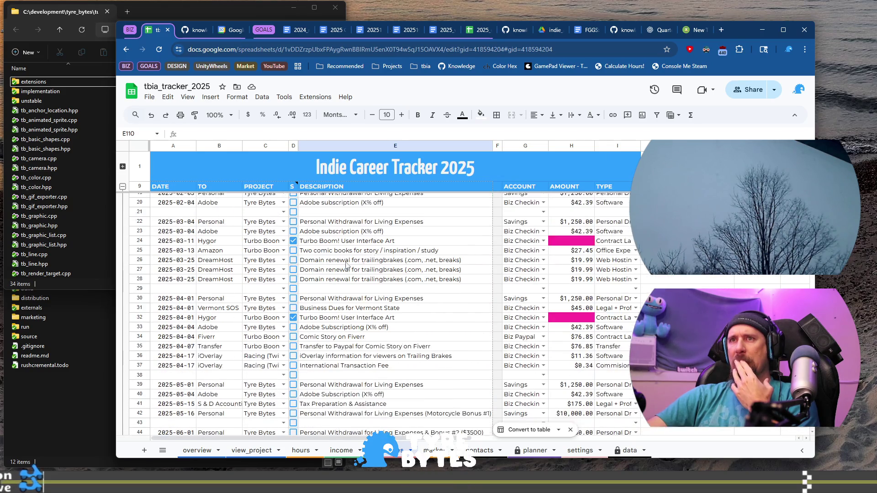
scroll(359, 379, down, 3)
click(375, 346)
key(Up)
key(Up)
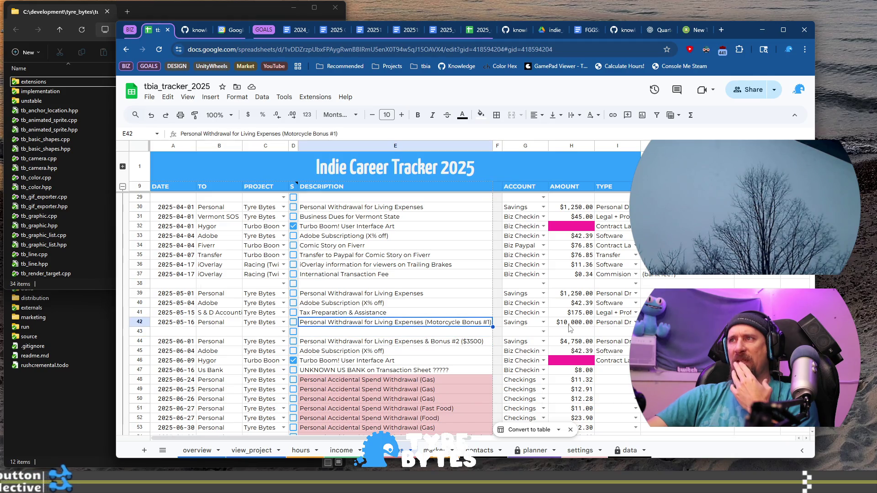
key(Down)
key(Down)
click(569, 342)
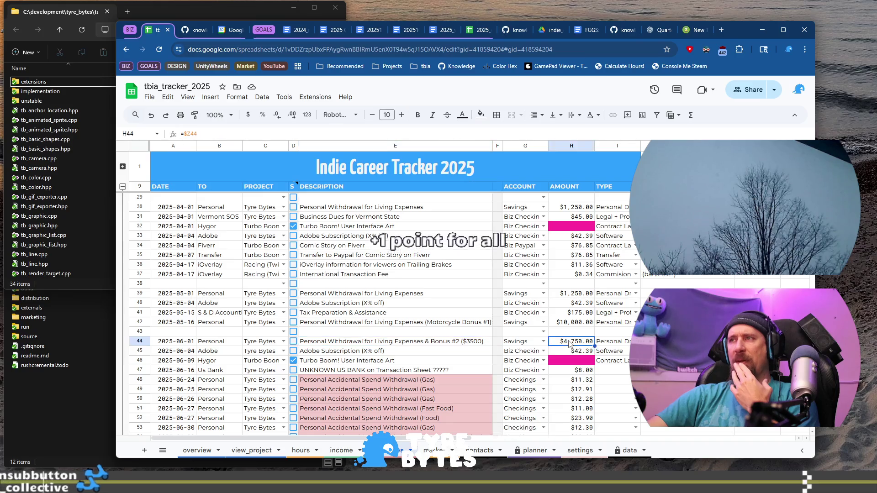
scroll(535, 335, down, 5)
scroll(480, 322, down, 3)
scroll(412, 308, down, 6)
scroll(412, 308, down, 7)
scroll(398, 315, up, 5)
scroll(378, 324, up, 4)
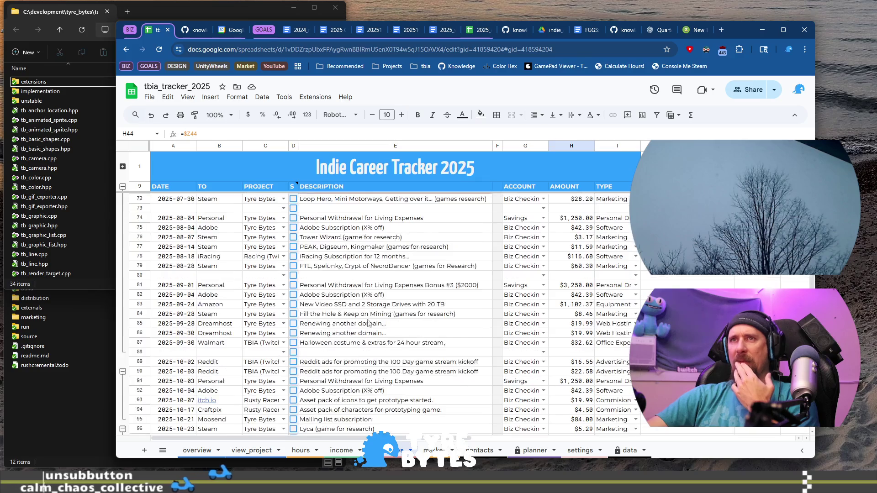
click(460, 290)
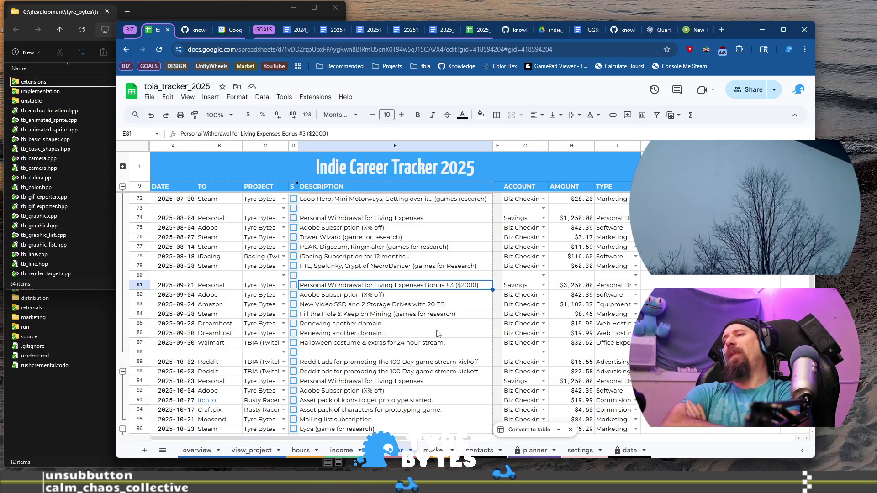
click(566, 288)
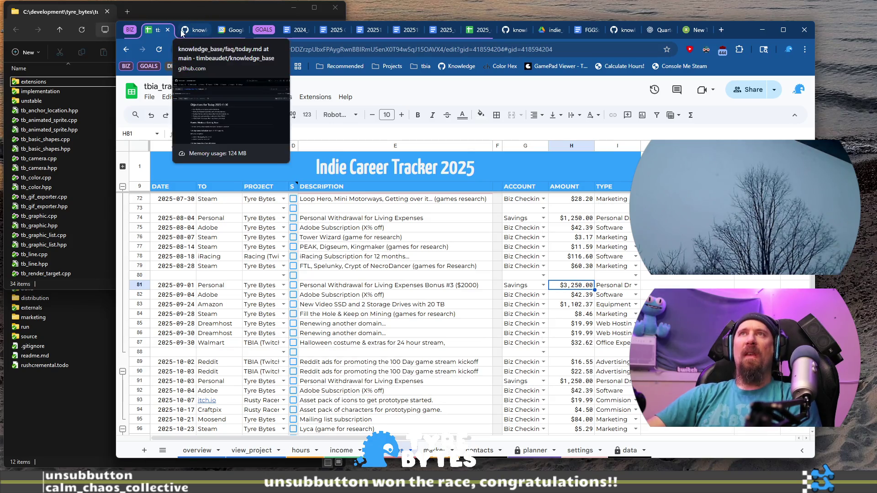
- Set Incl. Personal to No on the overview so income reads $5,653.27, then go to the countdown tab
click(192, 451)
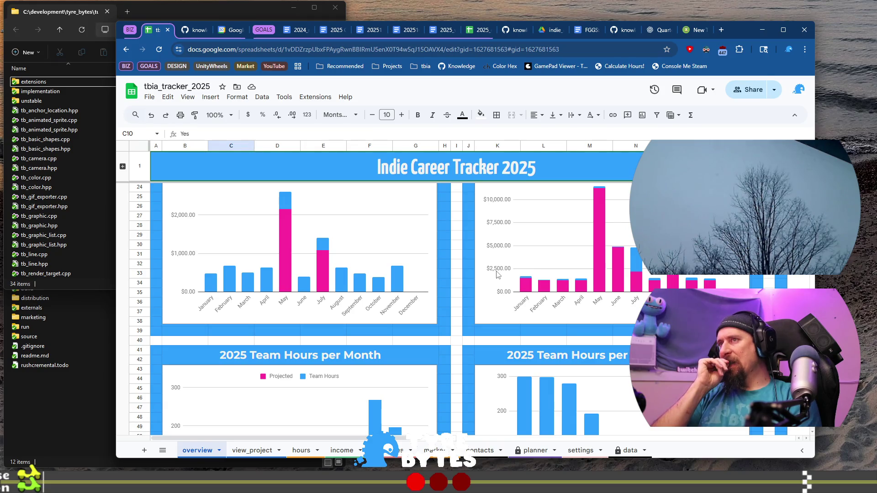
scroll(299, 284, up, 5)
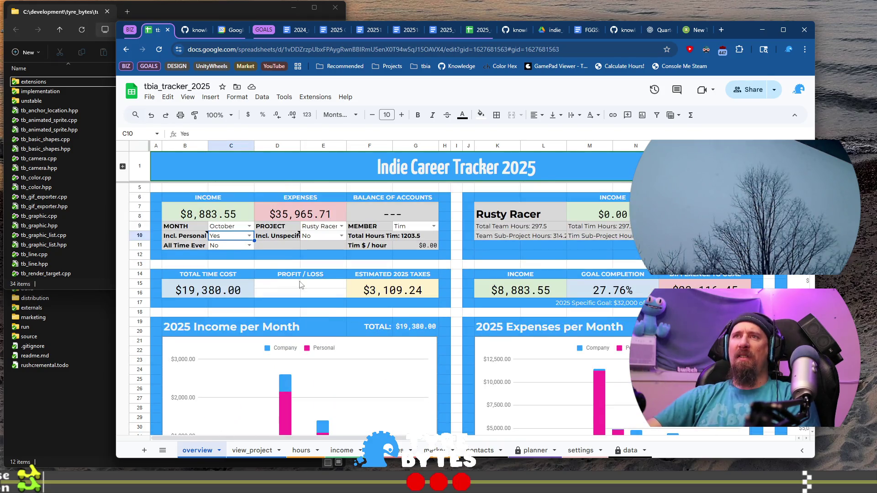
click(248, 236)
click(238, 263)
scroll(238, 263, down, 5)
scroll(341, 287, up, 5)
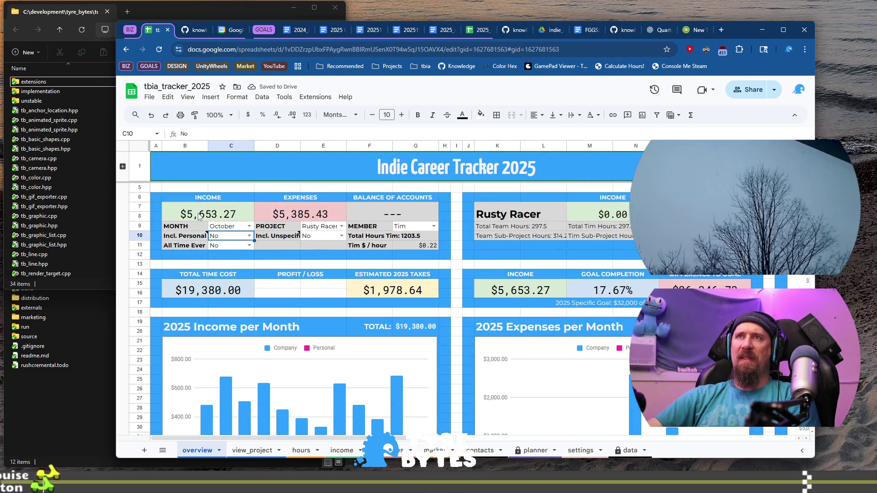
scroll(548, 339, down, 3)
scroll(532, 327, up, 3)
scroll(532, 327, down, 2)
scroll(531, 331, up, 2)
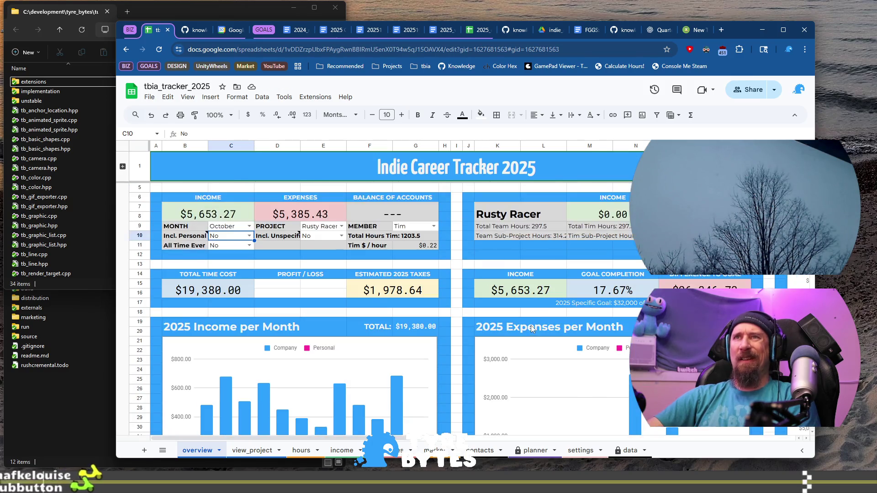
scroll(531, 331, down, 2)
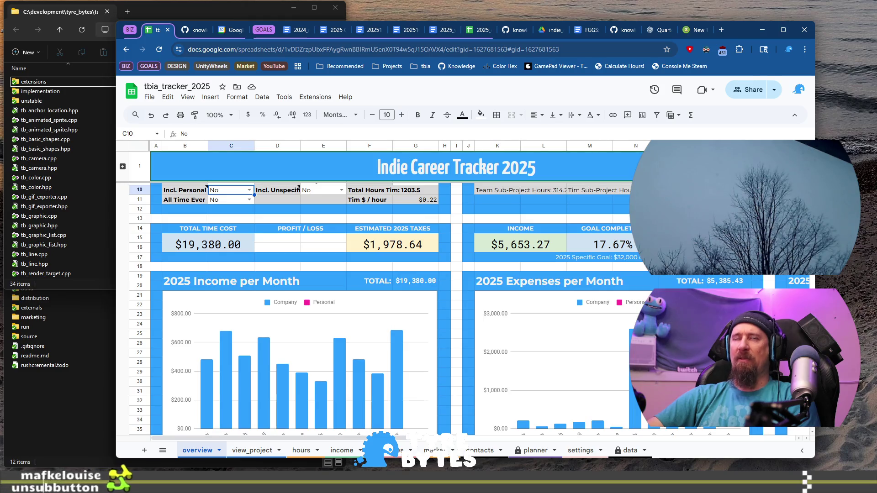
scroll(299, 235, up, 2)
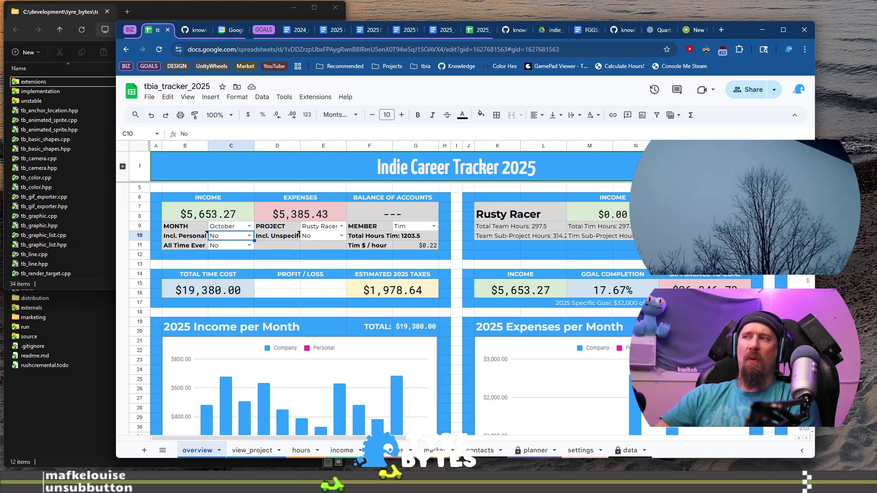
scroll(299, 233, down, 3)
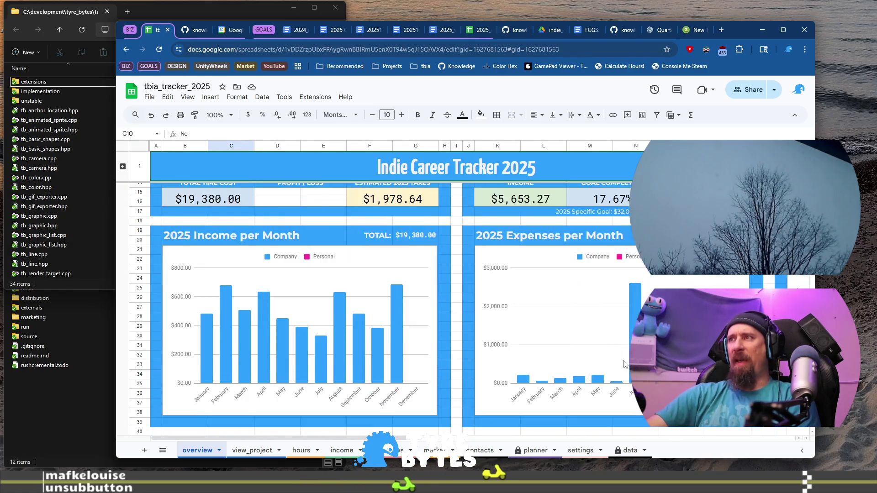
scroll(591, 337, up, 3)
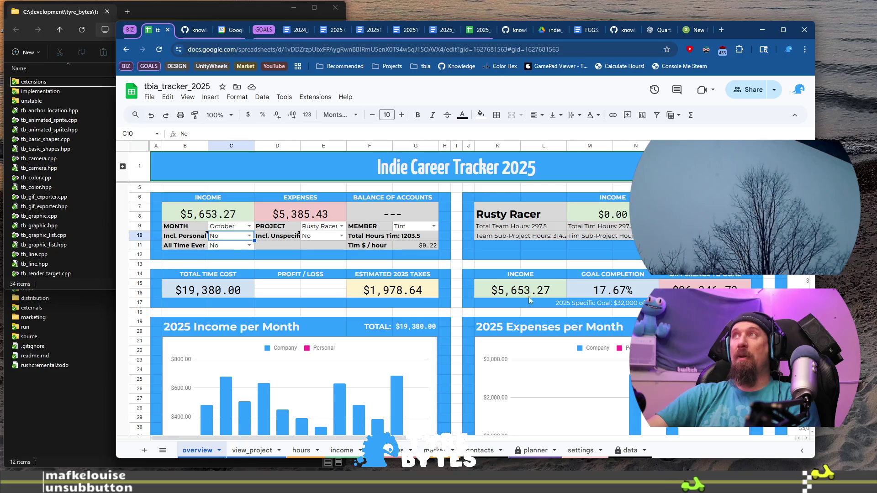
click(695, 29)
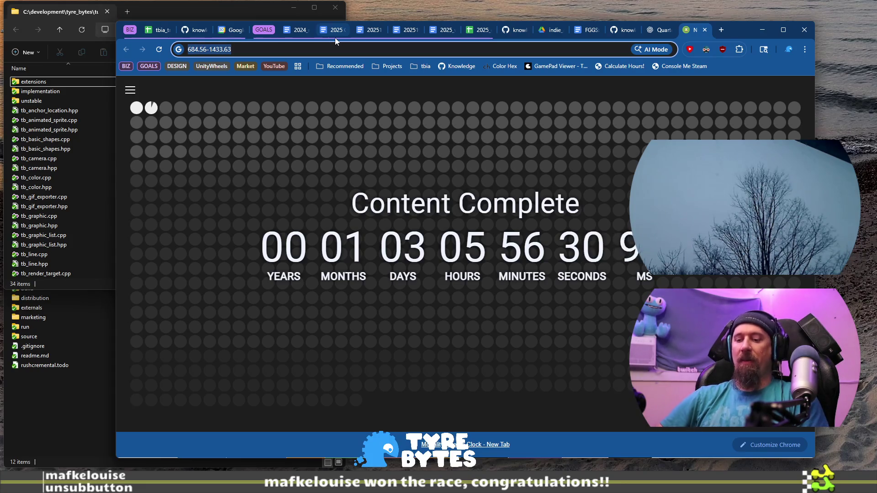
- Review the planner sheet's budget and sales forecasts, then jump back to the countdown tab
click(159, 30)
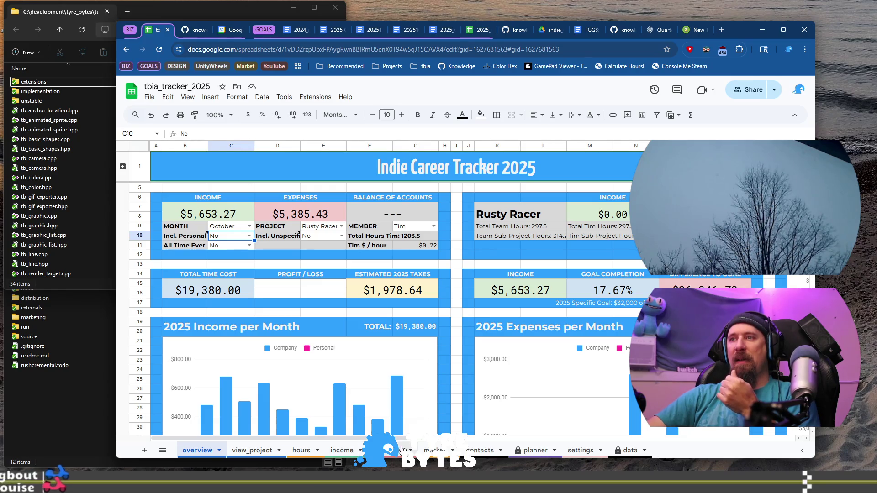
click(533, 450)
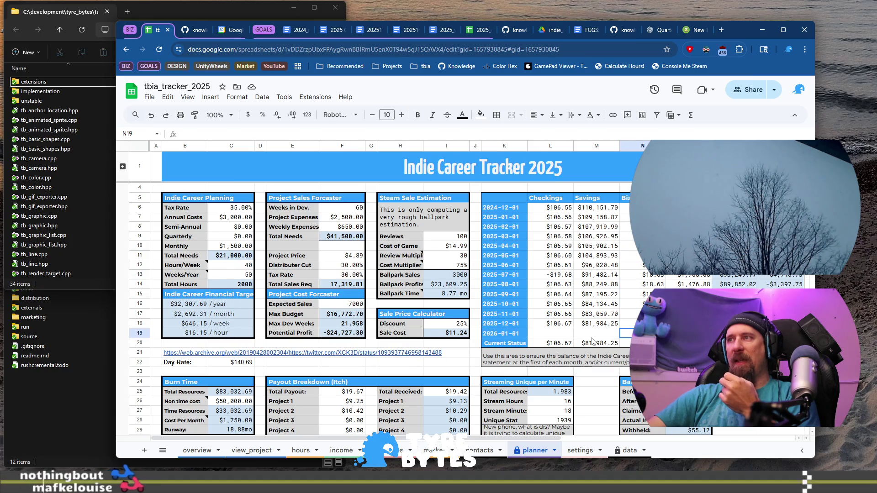
key(ctrl+9)
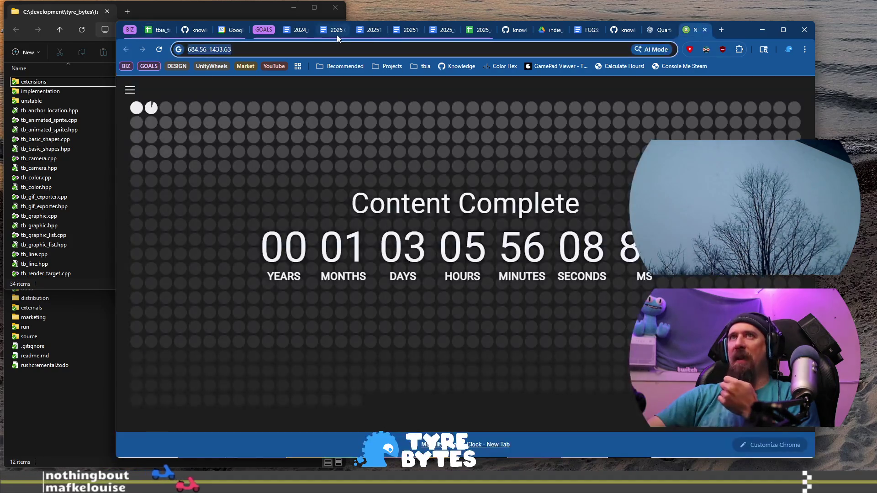
text(820)
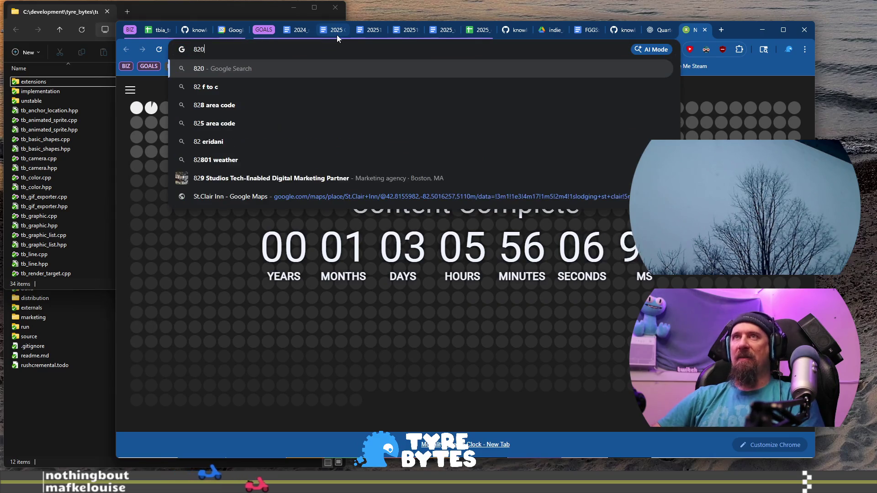
text(00 - )
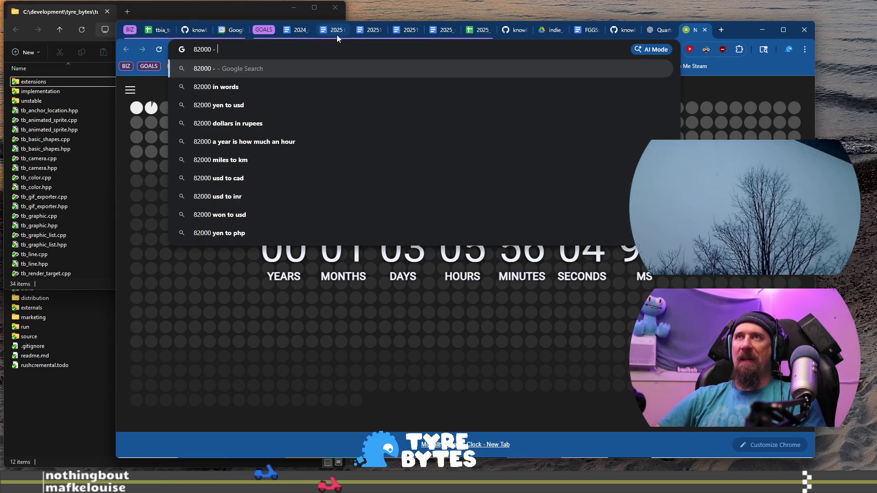
text(3000))
- Compute (82000 - 30000) / 1250 = 41.6 in the omnibox, then close the countdown tab
key(Home)
text(0)
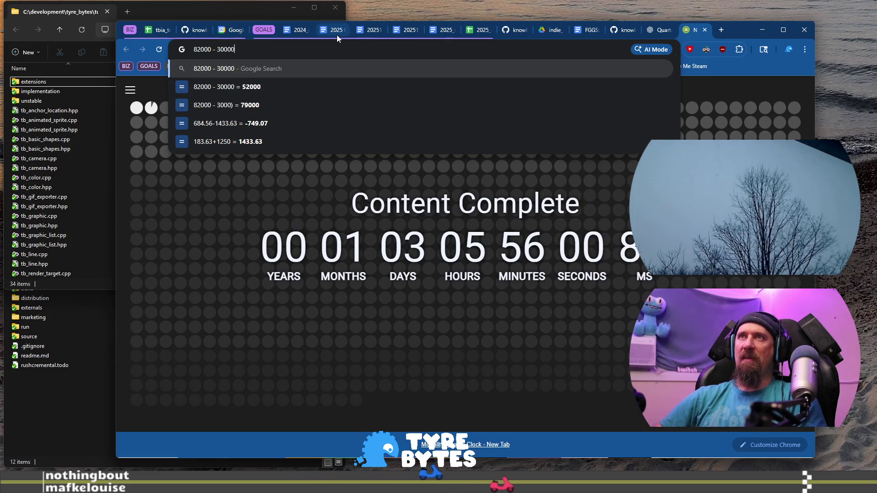
text(()
key(End)
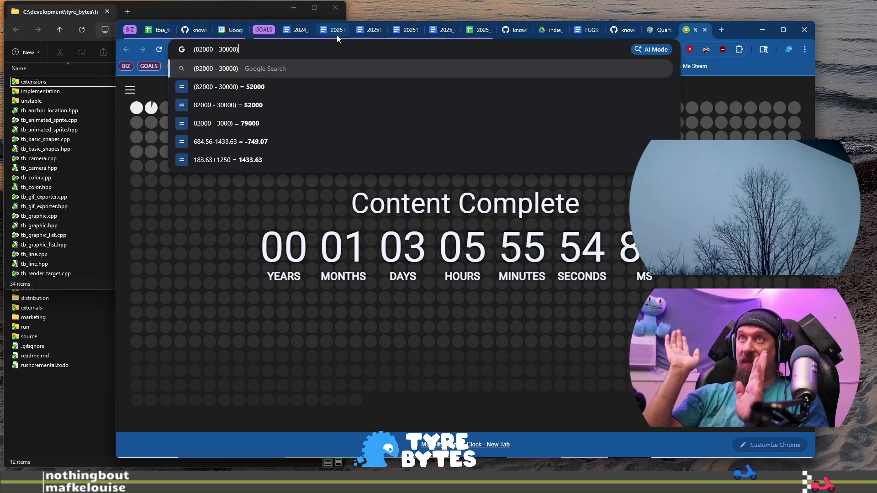
text(/)
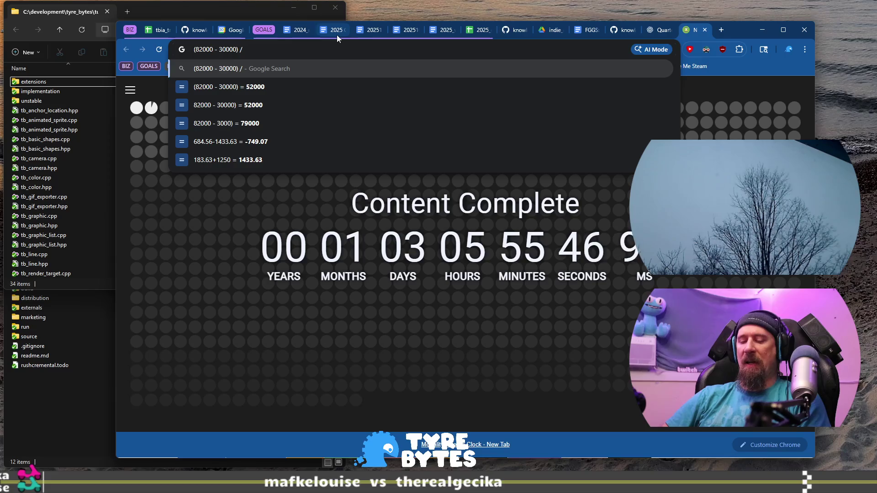
text(13)
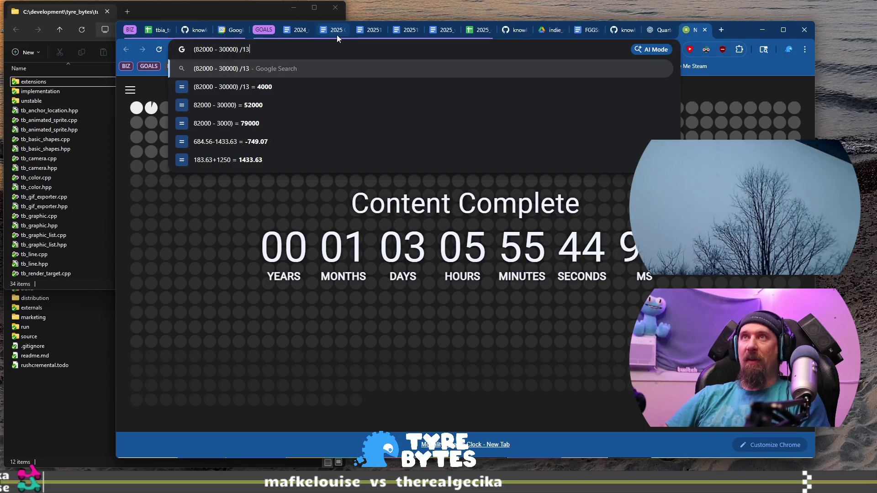
key(BackSpace)
text(3)
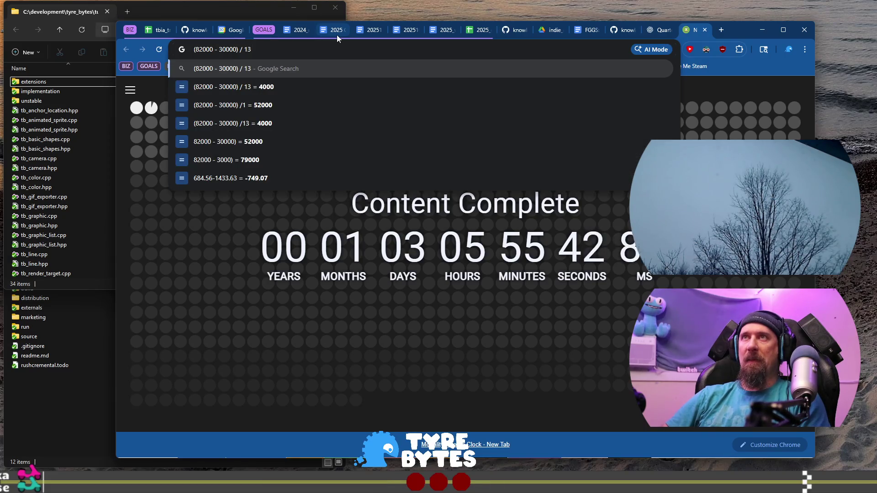
text(50)
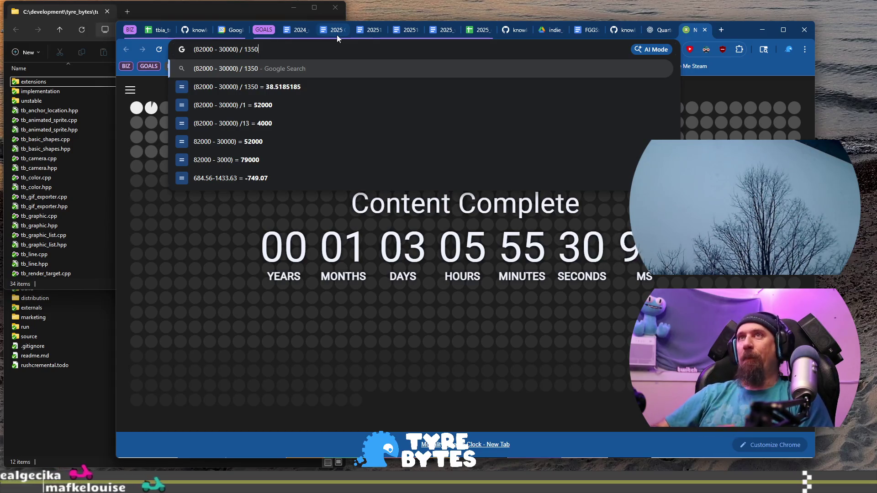
key(Left)
key(BackSpace)
text(0)
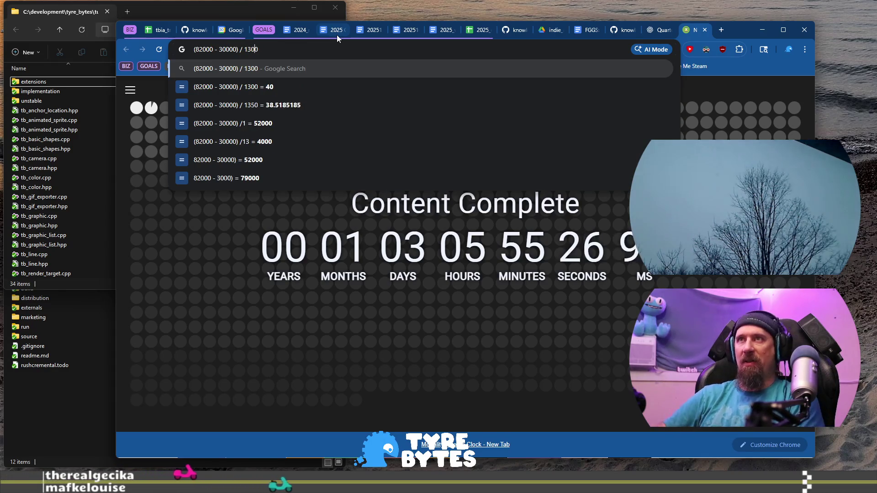
key(BackSpace)
key(BackSpace)
text(25)
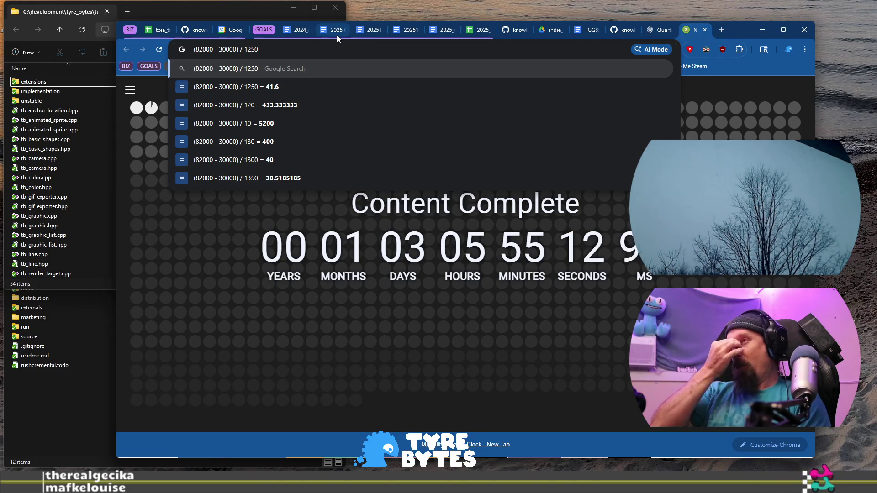
click(704, 30)
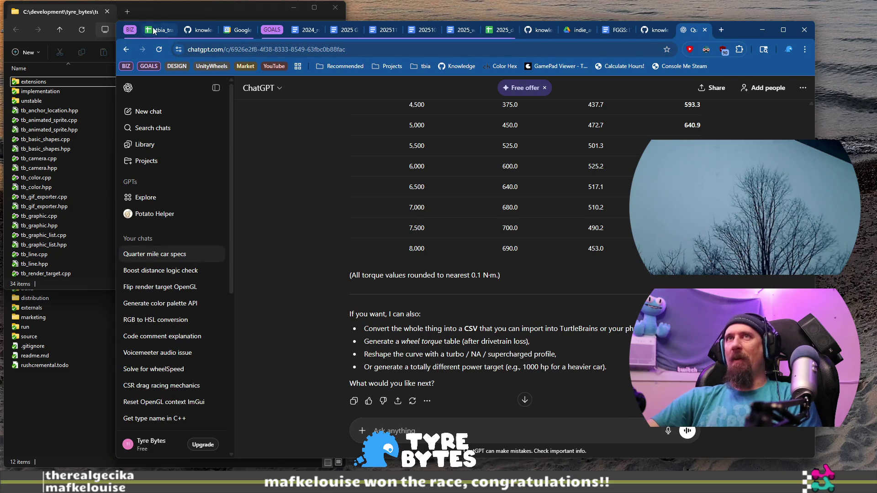
- Return to the tracker's overview sheet with the 2025 income, expenses and balance summary
click(154, 30)
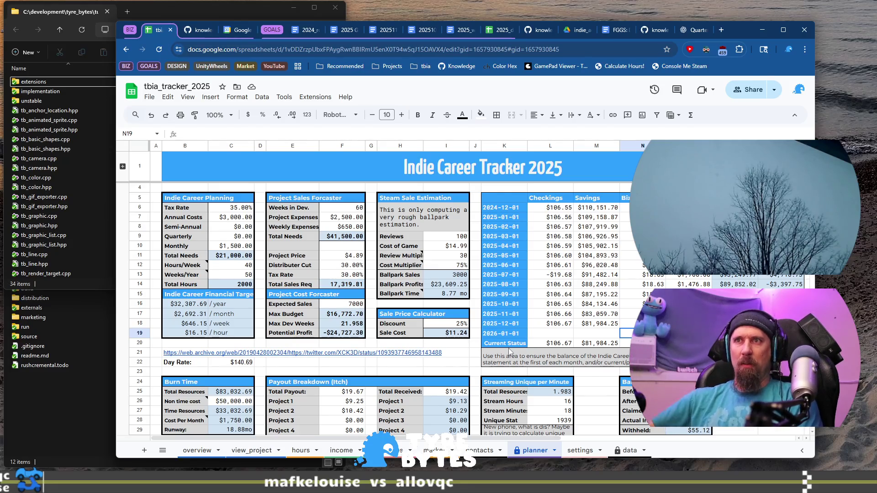
click(197, 450)
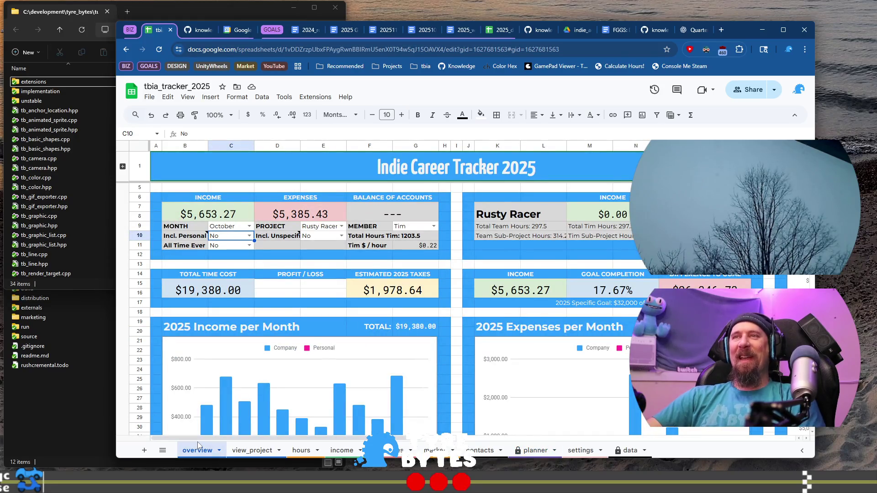
scroll(347, 413, down, 3)
scroll(507, 321, up, 1)
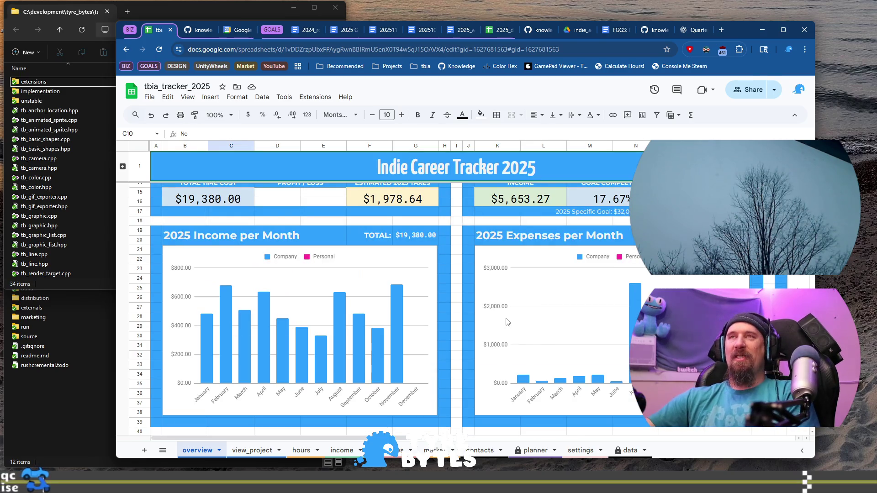
scroll(507, 322, up, 3)
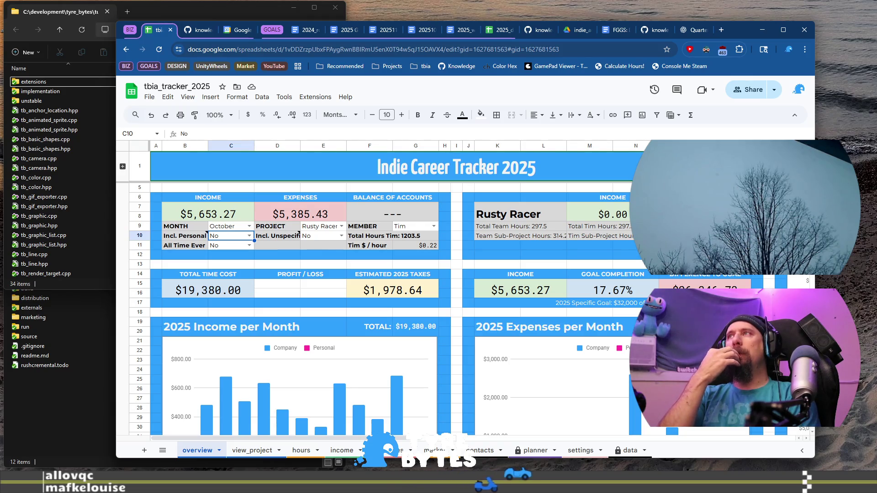
click(721, 29)
text(82000 / )
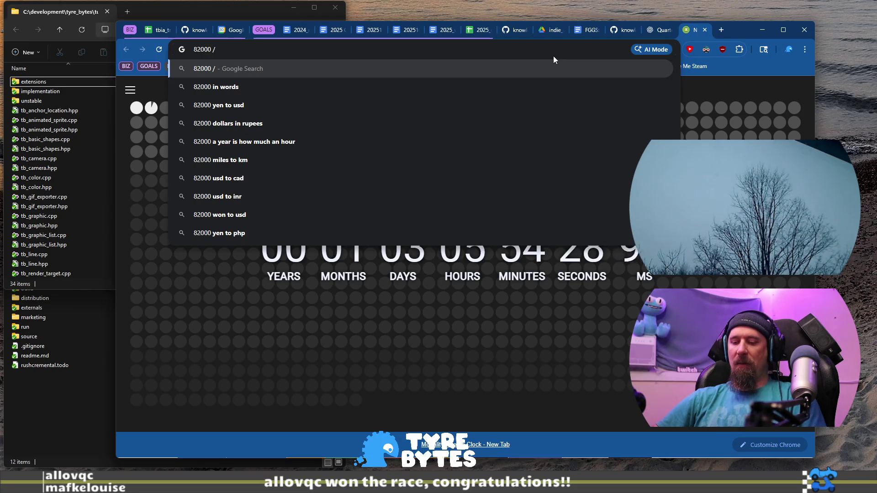
text(1350)
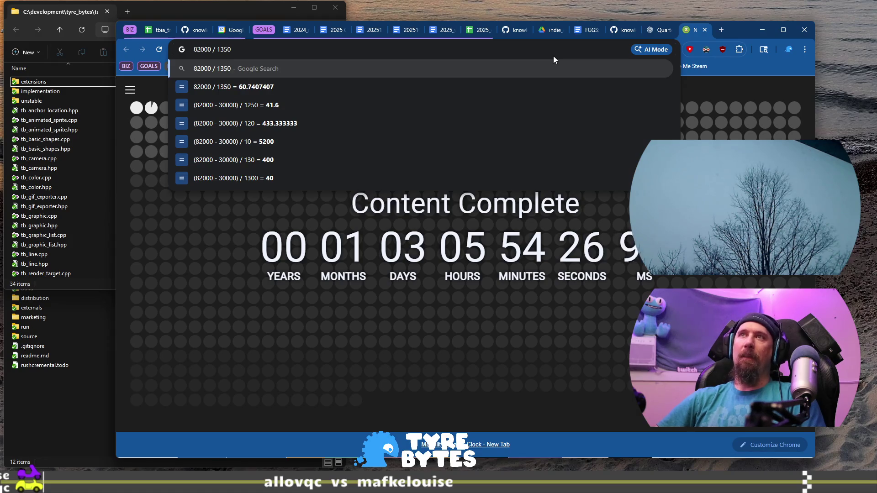
key(ctrl+a)
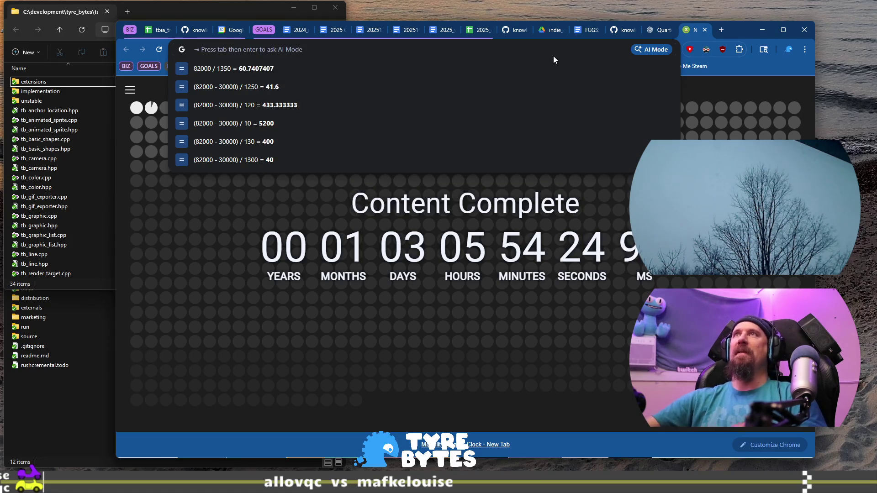
click(705, 30)
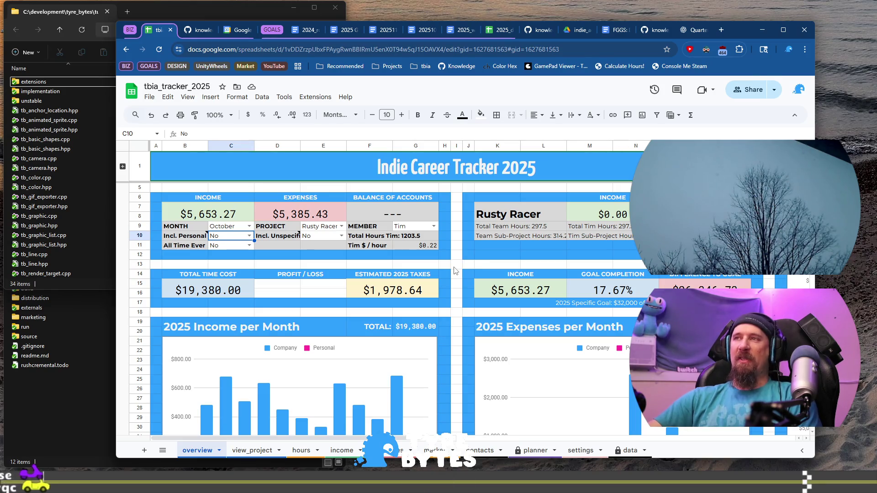
scroll(465, 337, down, 5)
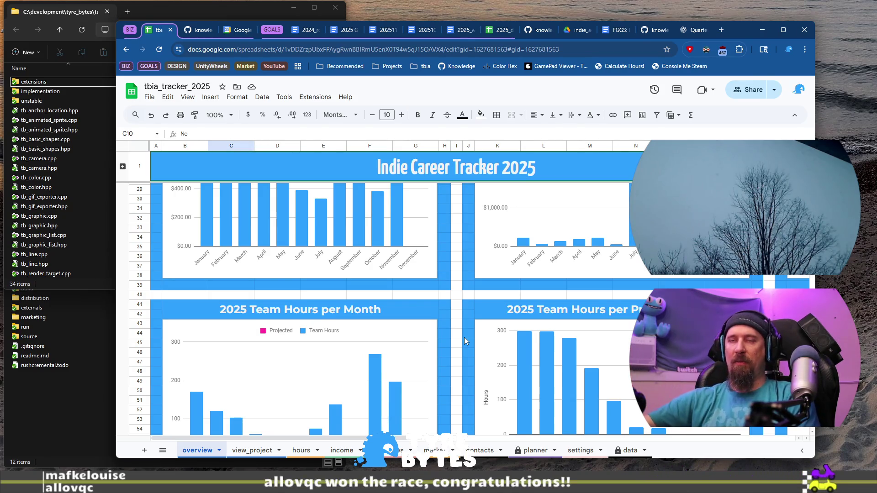
scroll(459, 301, down, 3)
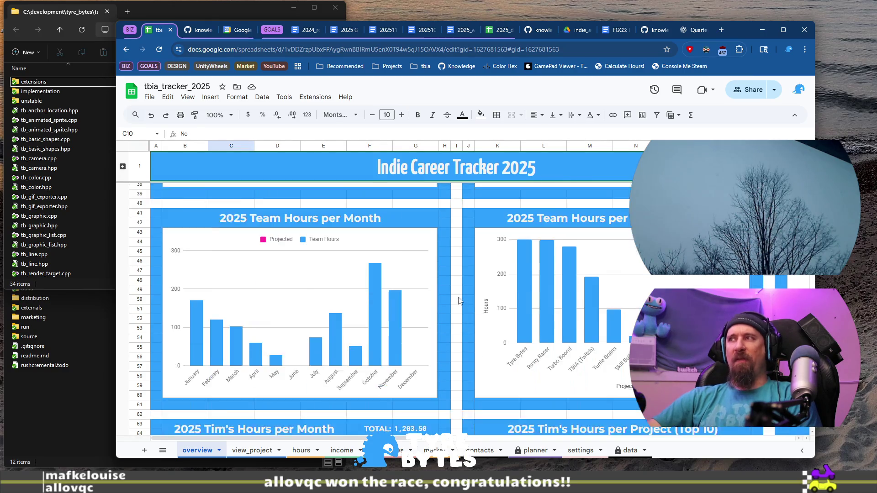
scroll(459, 302, down, 4)
scroll(459, 302, down, 4)
scroll(459, 302, down, 4)
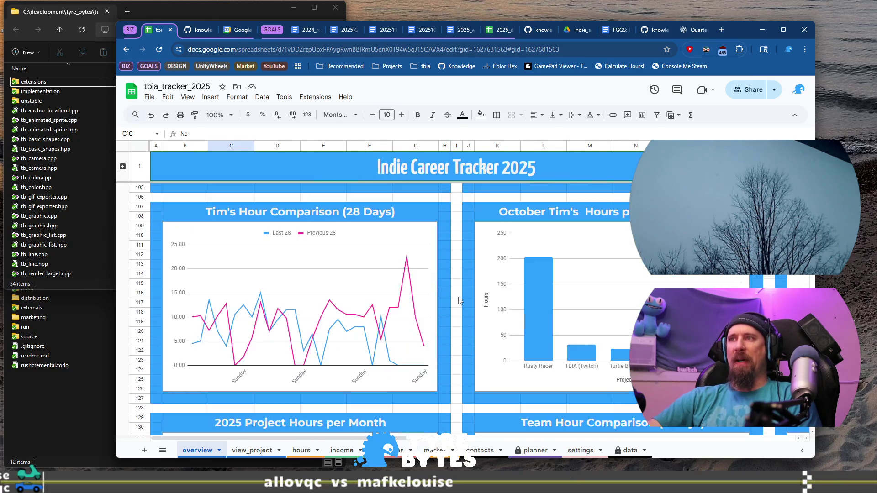
scroll(459, 302, down, 3)
scroll(459, 302, down, 1)
scroll(459, 302, down, 3)
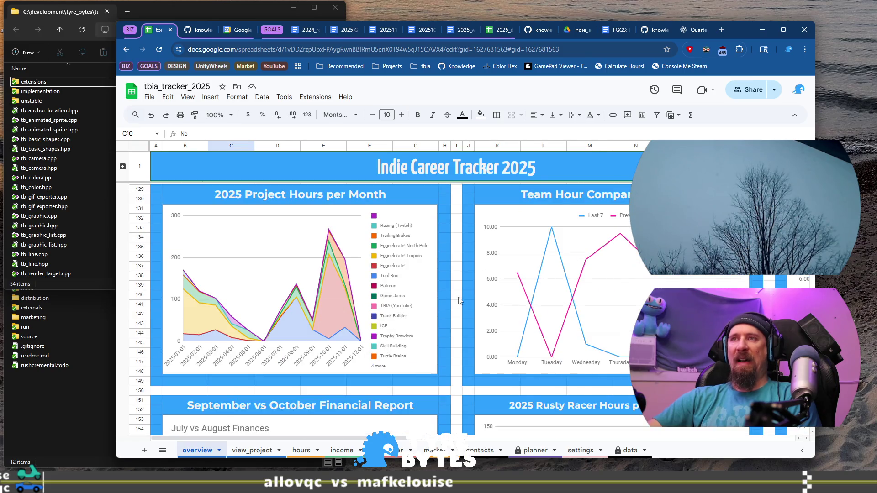
scroll(459, 302, down, 2)
scroll(459, 302, down, 2)
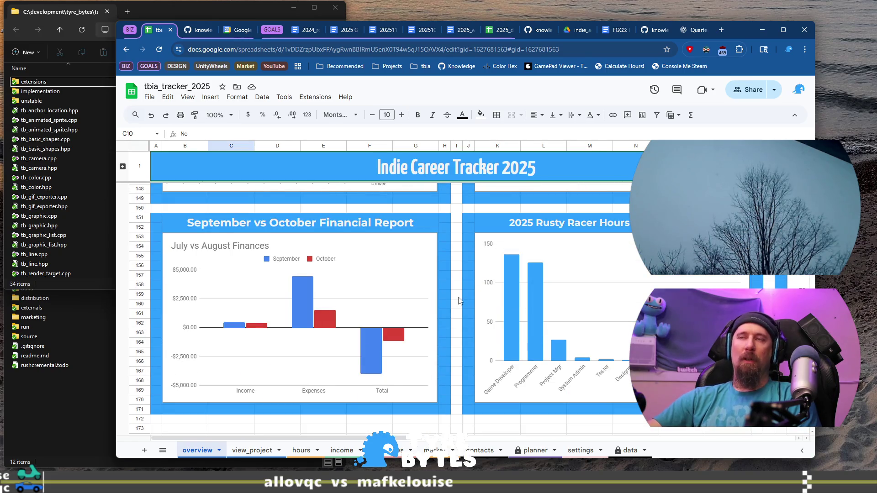
scroll(459, 300, up, 1)
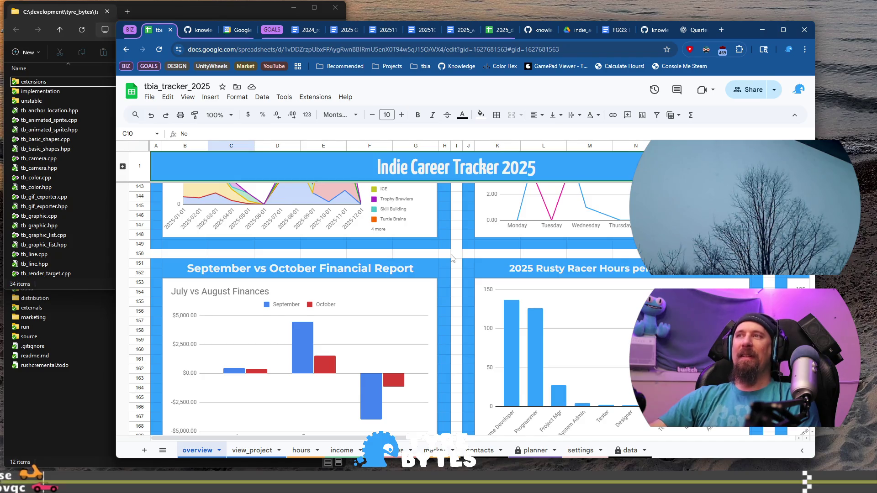
click(460, 258)
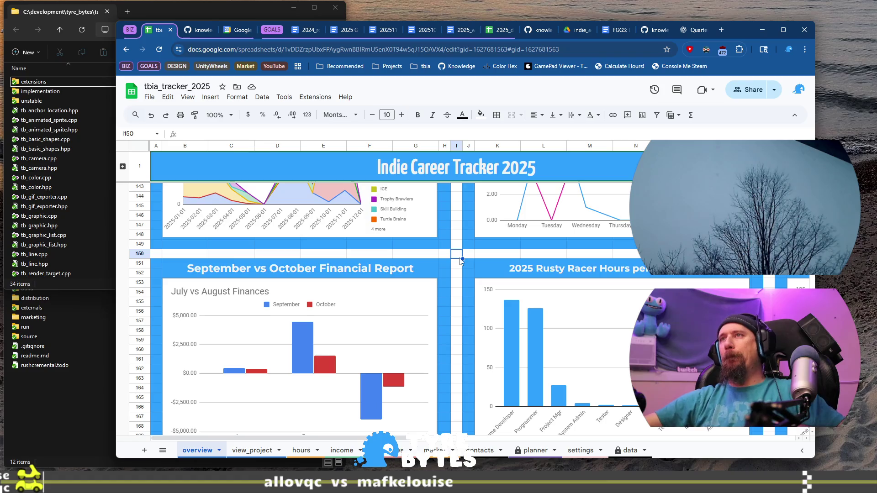
scroll(459, 287, up, 1)
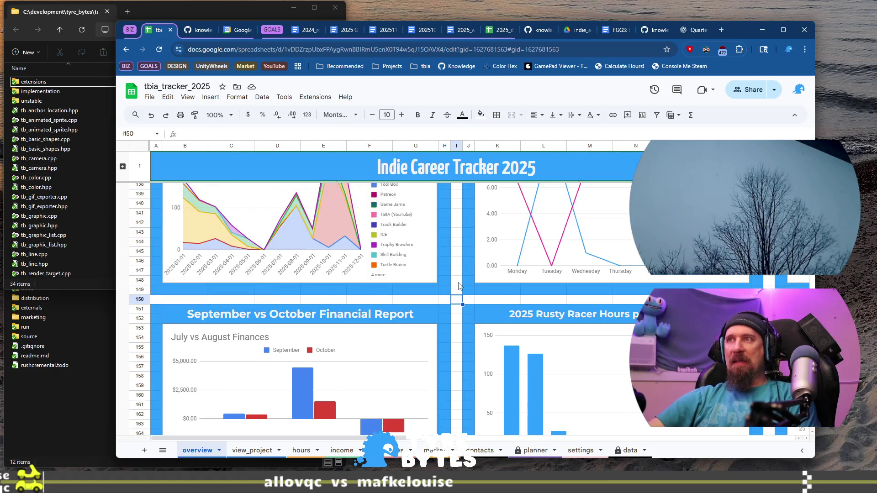
scroll(459, 286, up, 4)
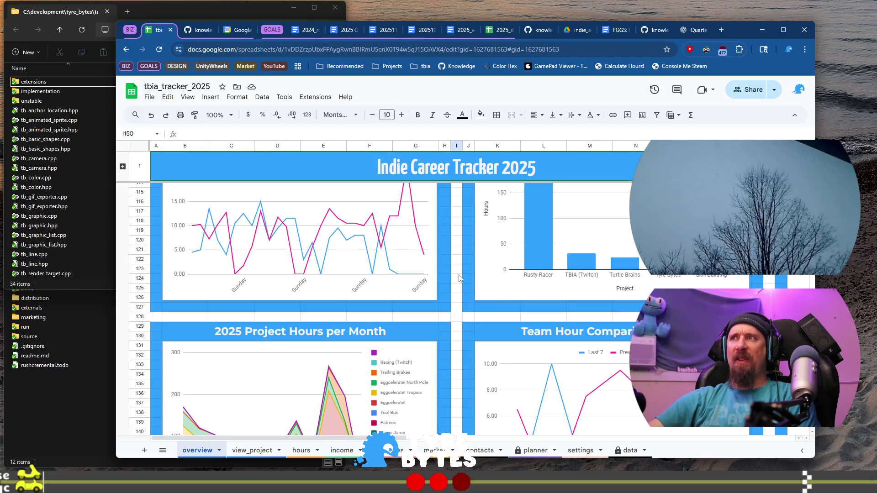
- Open tbia_tracker_2019 from the tbia bookmarks and set Incl. Personal to Yes, raising income to $47,055.67
click(723, 29)
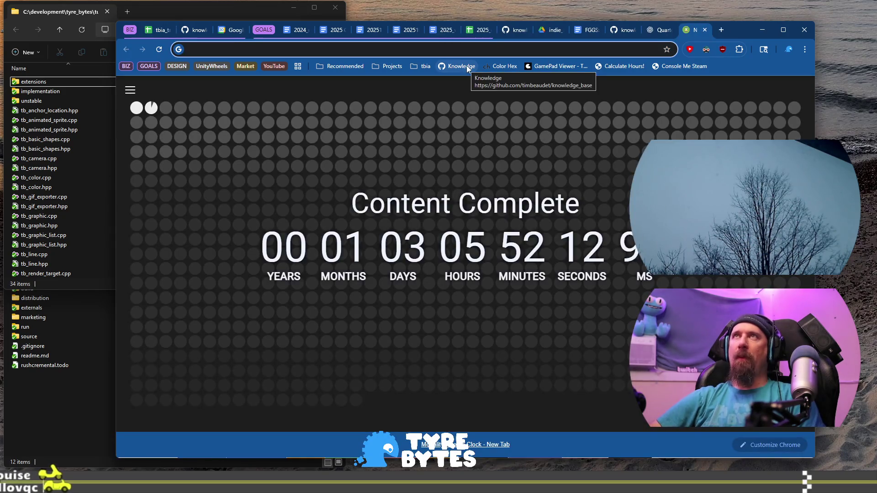
text(2019)
key(Escape)
click(421, 66)
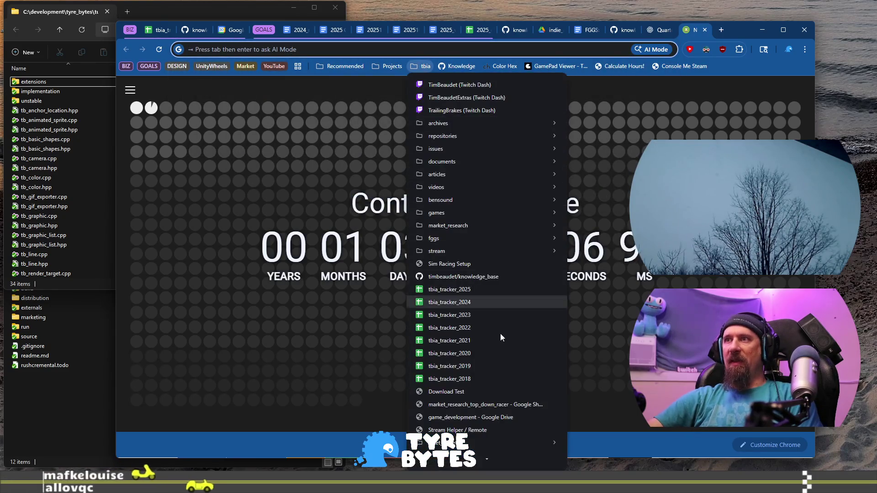
click(511, 365)
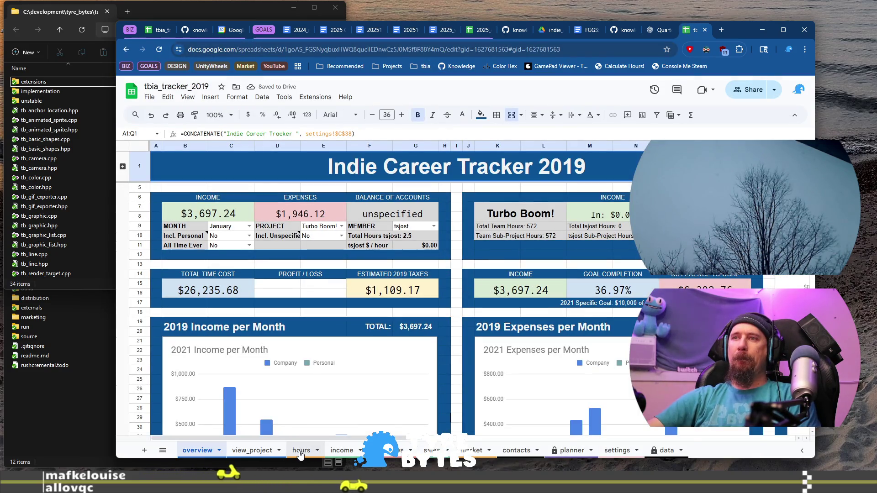
scroll(323, 315, down, 1)
scroll(322, 315, down, 3)
scroll(323, 314, down, 3)
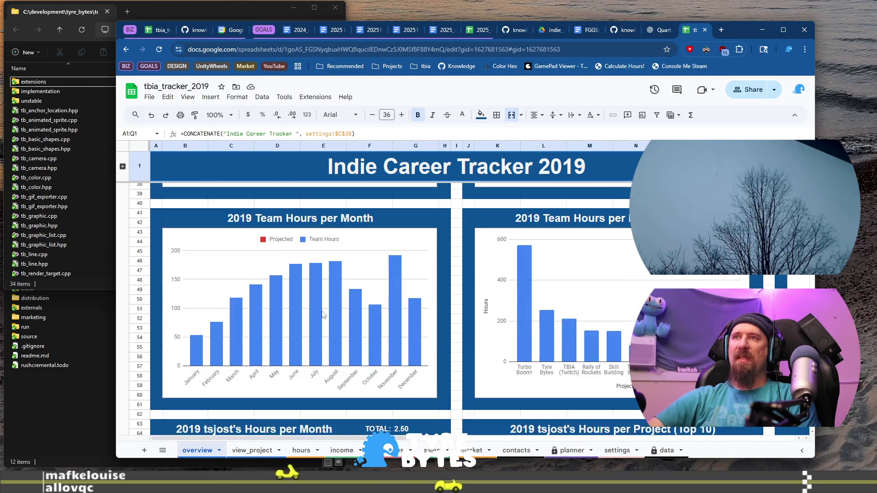
scroll(325, 314, up, 3)
scroll(239, 240, up, 3)
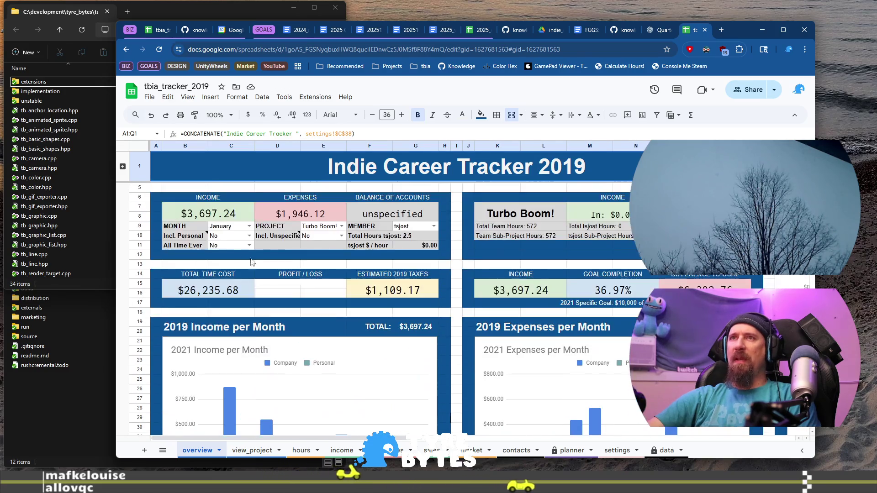
click(239, 237)
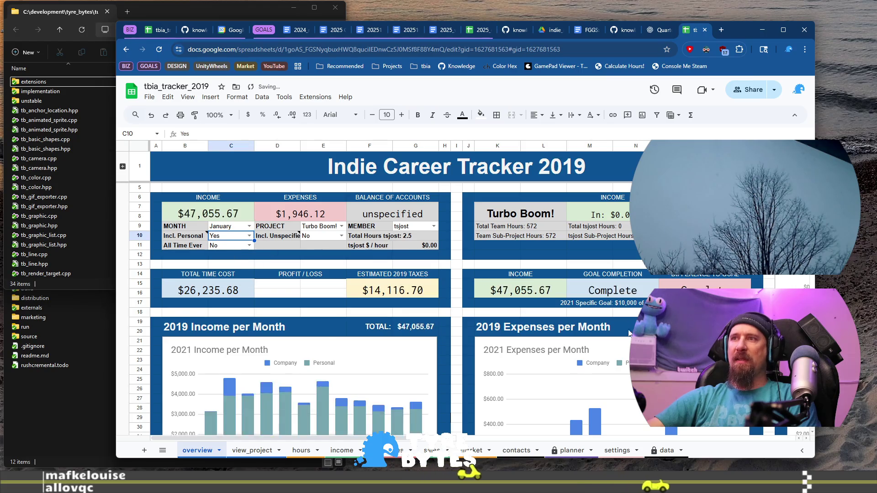
scroll(361, 339, down, 3)
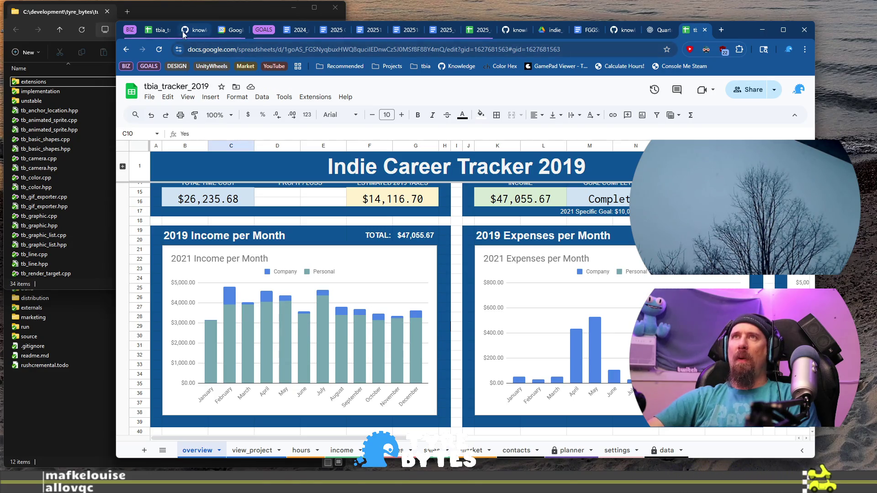
click(159, 30)
scroll(319, 312, down, 3)
scroll(319, 313, down, 3)
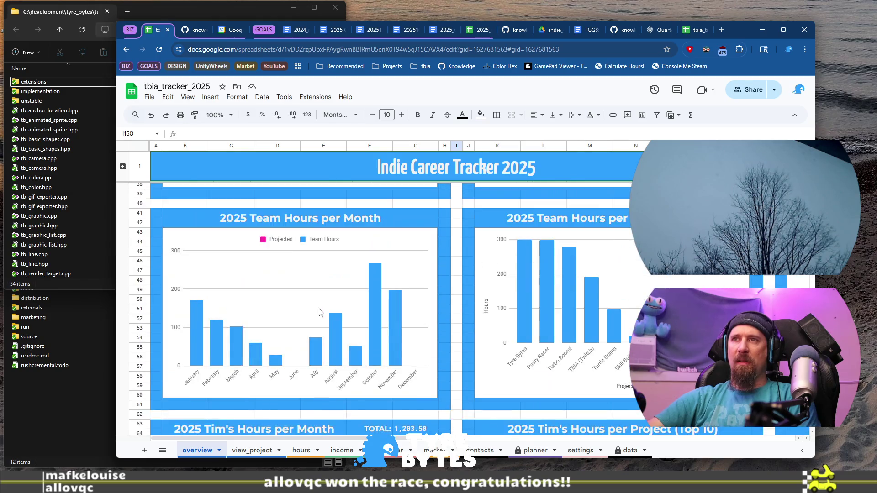
scroll(319, 312, up, 3)
scroll(269, 277, up, 3)
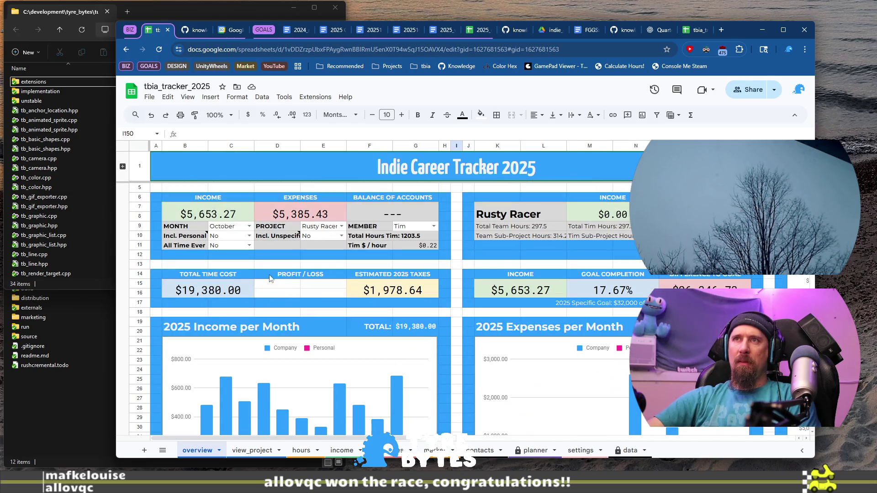
- Set the 2025 tracker's All Time Ever option to Yes for $19,380.00 income, then bring up the report document
click(249, 245)
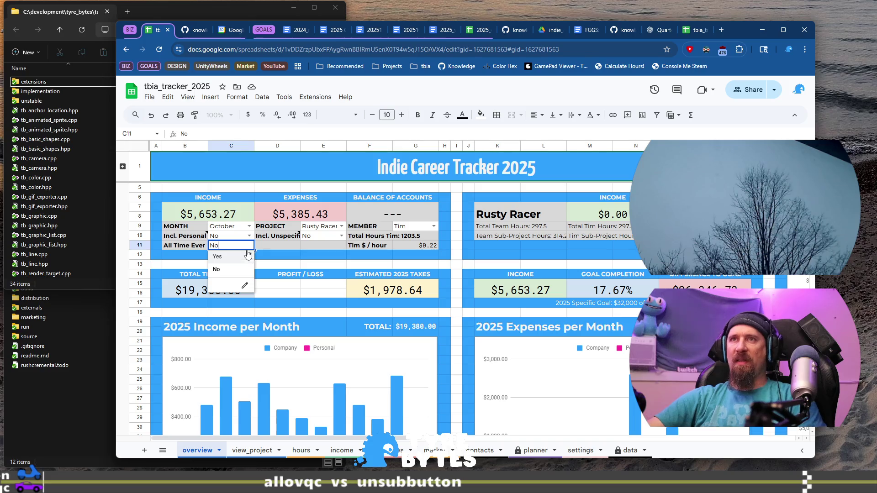
click(248, 257)
scroll(458, 341, down, 3)
scroll(458, 341, down, 1)
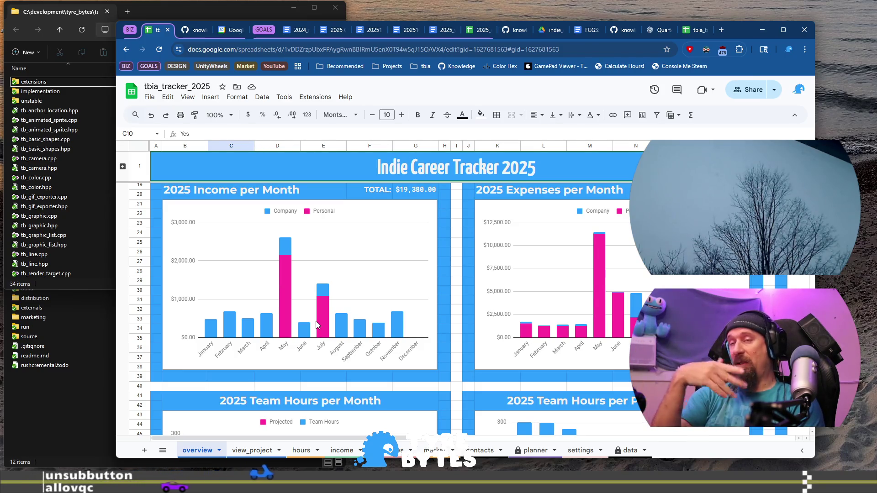
key(alt+Tab)
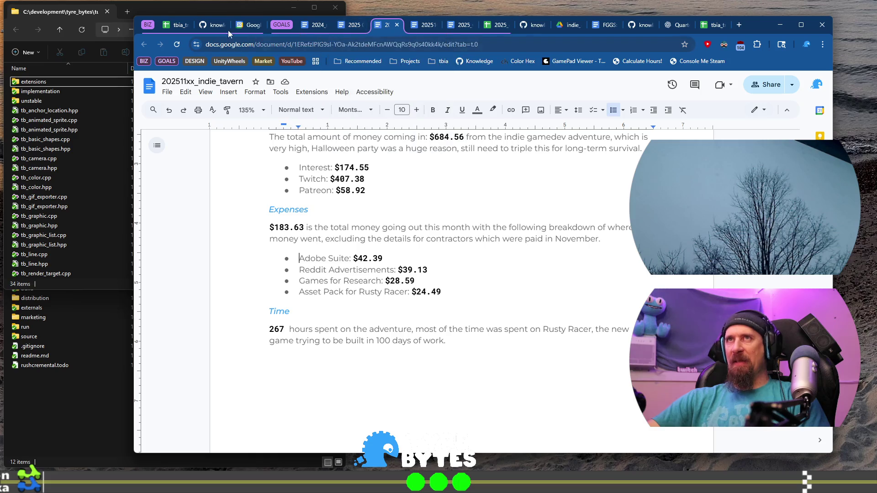
- Sum the two November Adobe subscription charges on the expenses sheet to $116.58
click(179, 25)
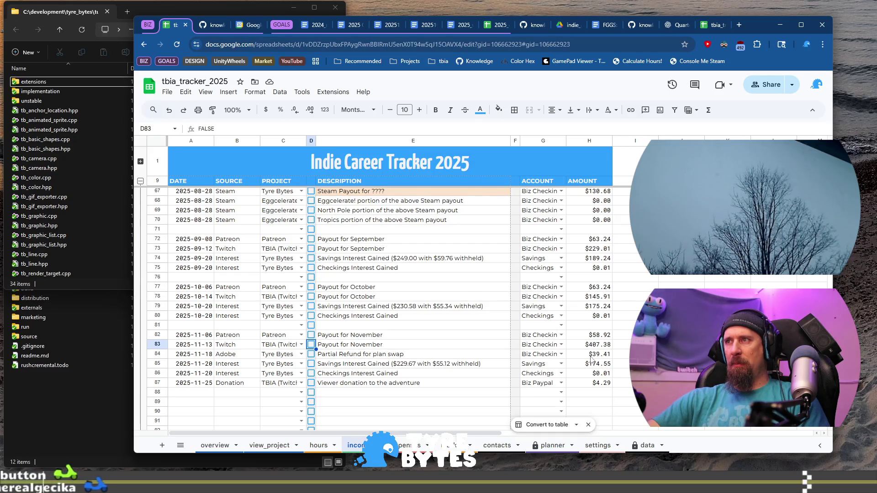
click(590, 353)
click(411, 446)
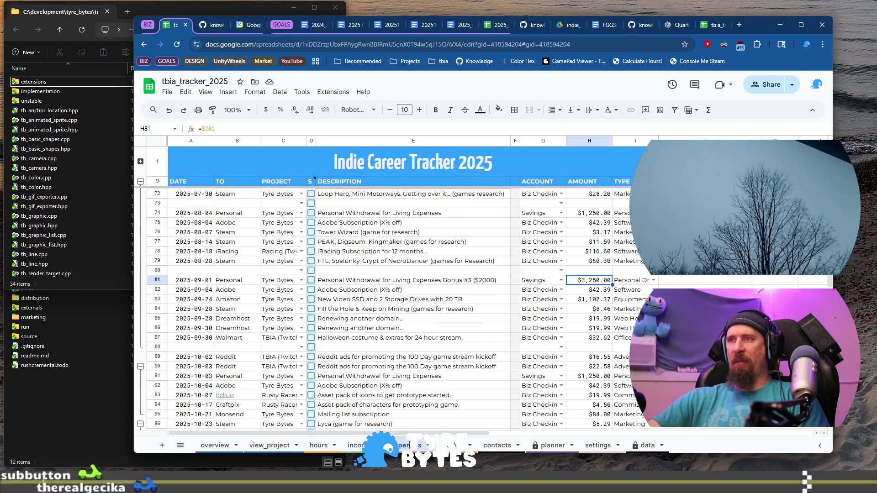
scroll(578, 317, down, 3)
scroll(578, 317, up, 5)
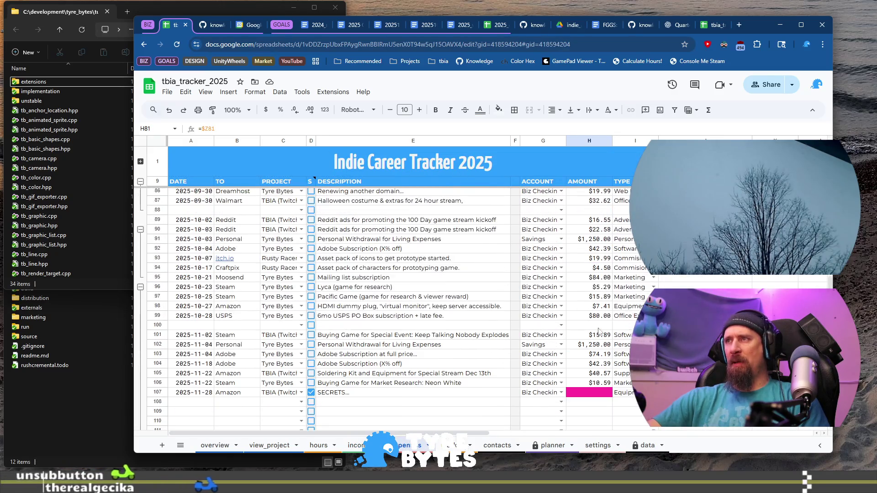
scroll(577, 317, down, 2)
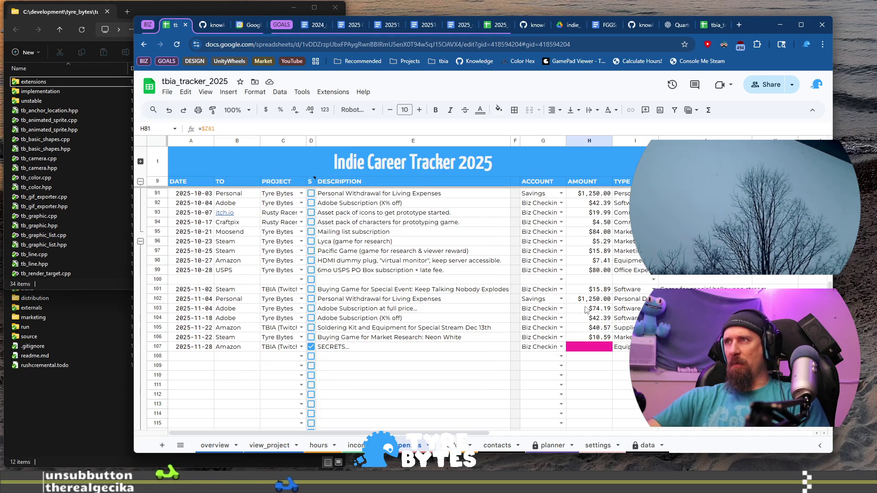
drag(587, 310, 596, 319)
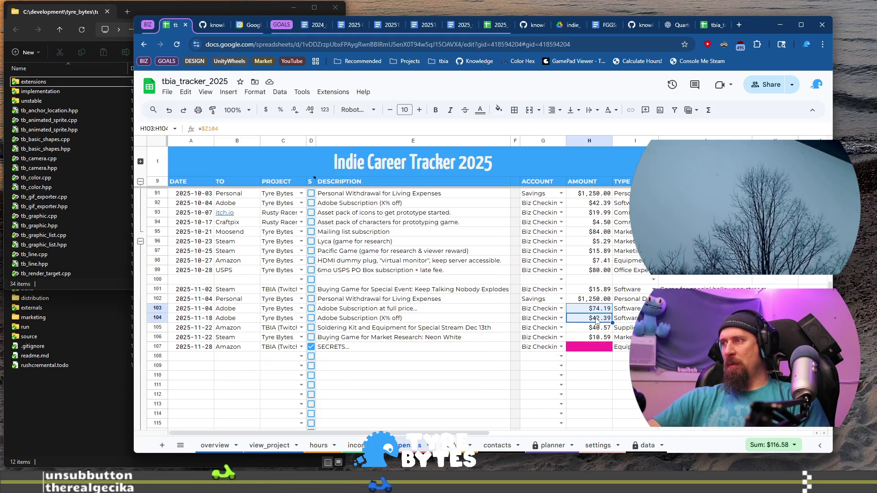
click(741, 25)
text(116.)
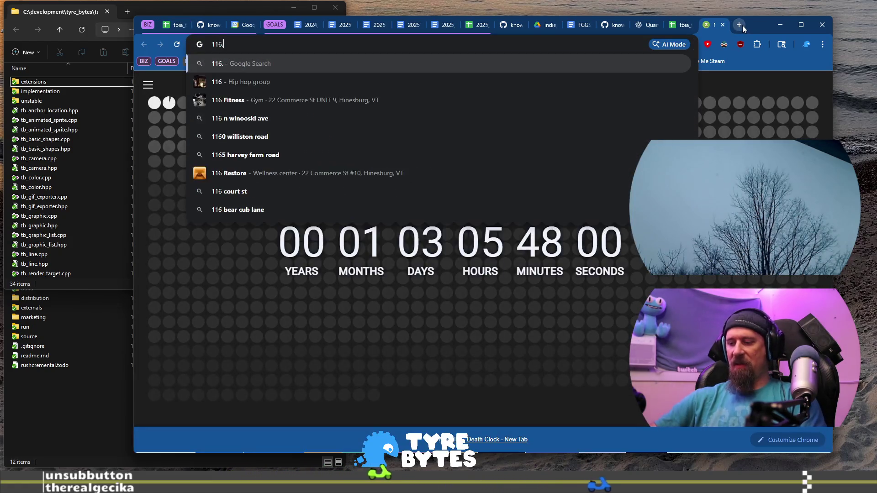
text(58 - 39.41)
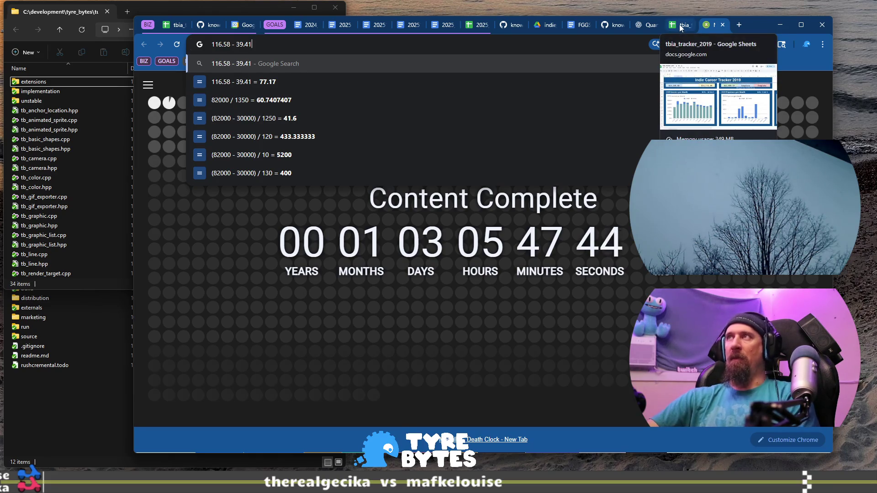
- Close the extra tabs and check the sales, refunds and expenses sheets for the Adobe refund
click(680, 26)
click(689, 25)
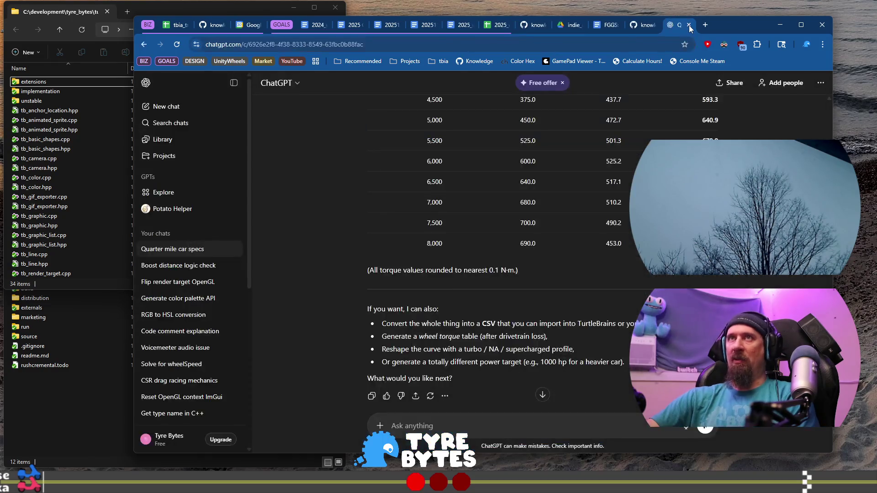
click(175, 25)
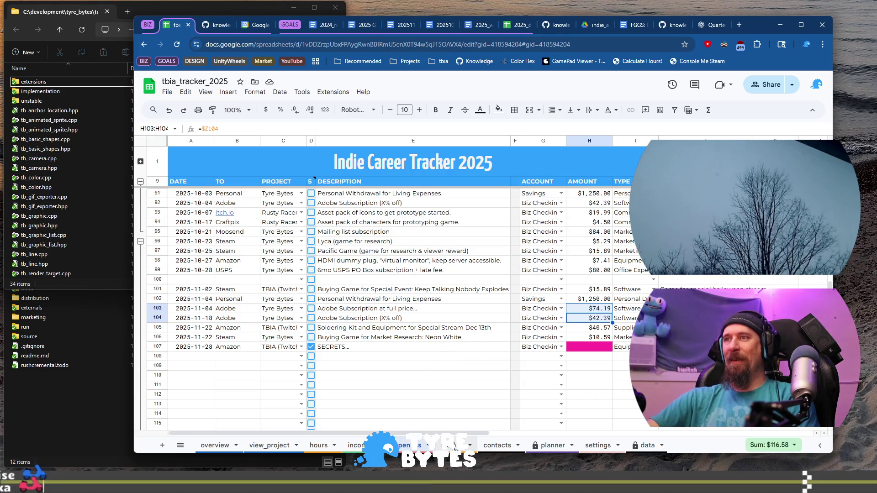
click(407, 446)
click(412, 446)
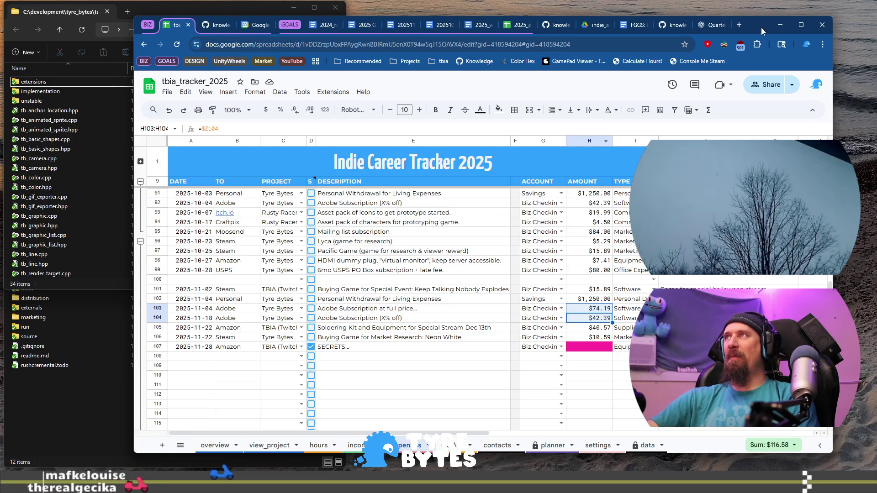
click(721, 61)
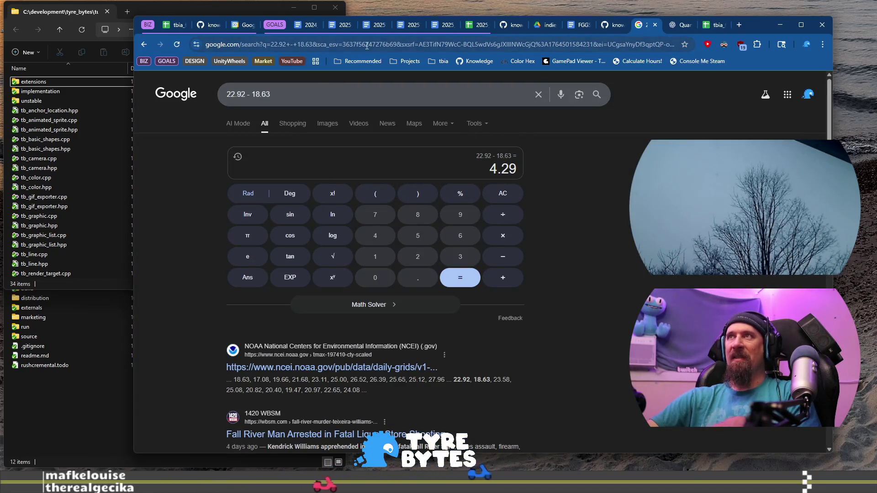
click(304, 47)
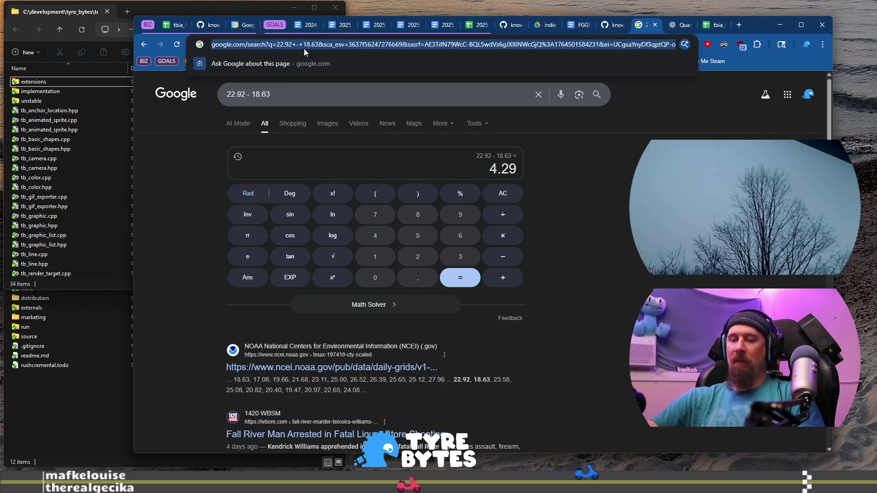
text(116)
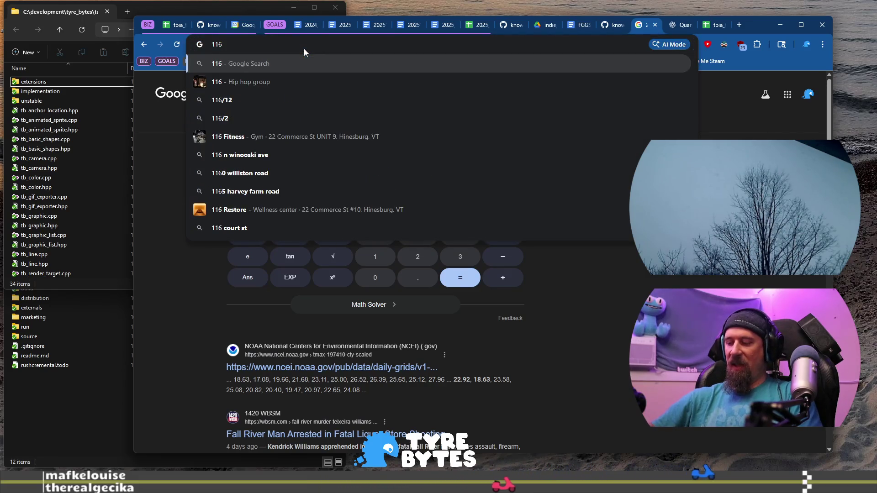
text(.58)
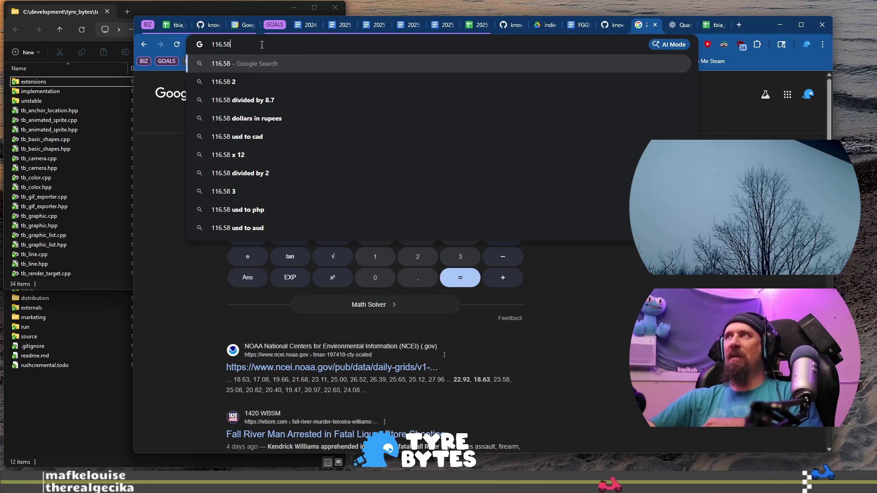
- Find the $39.41 refund on the income sheet and compute 116.58 - 39.41 = 77.17
click(168, 26)
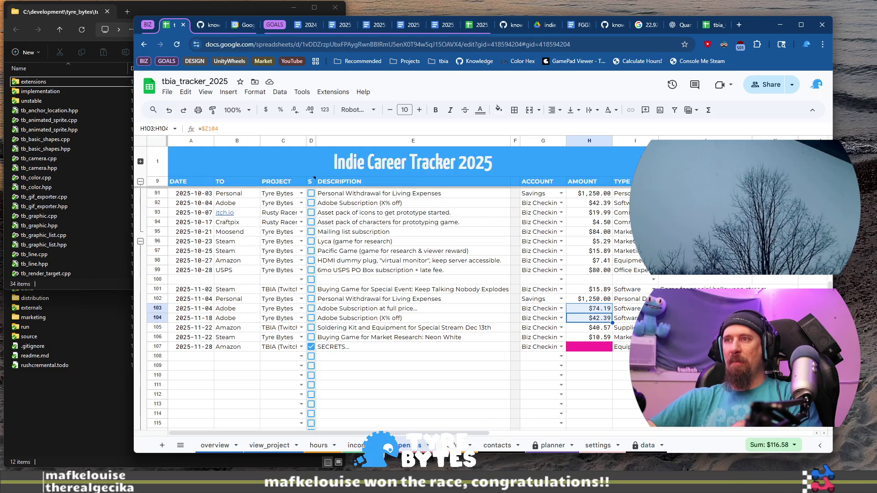
click(356, 446)
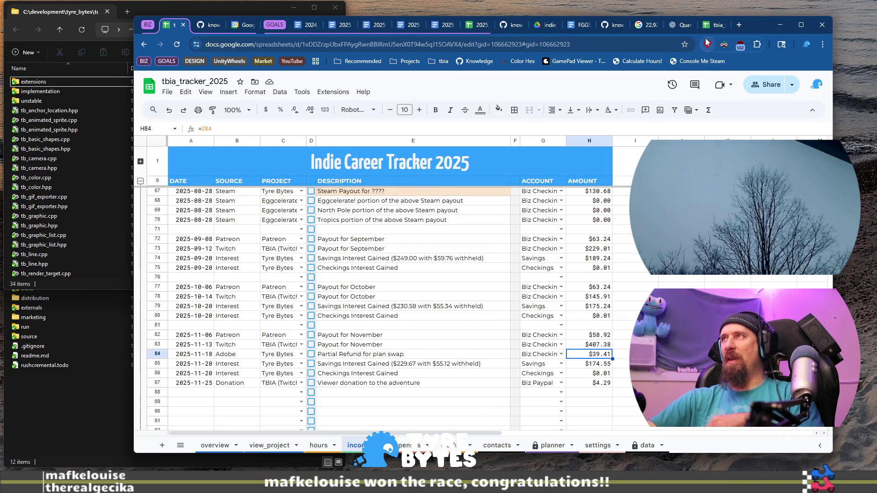
click(647, 27)
click(281, 44)
text(116.58)
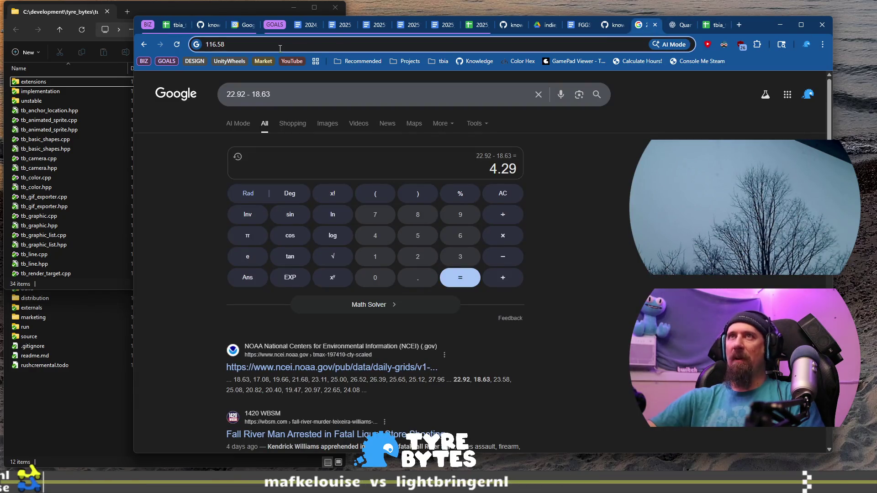
text(-39)
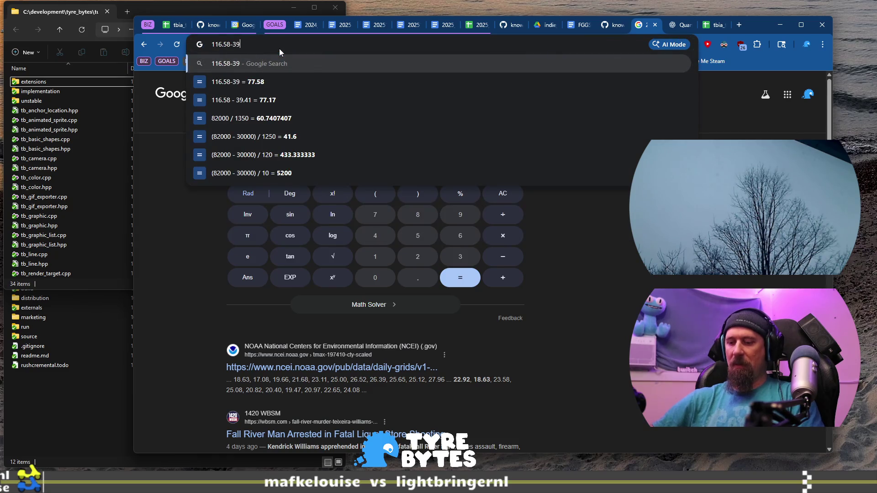
text(.41)
key(Return)
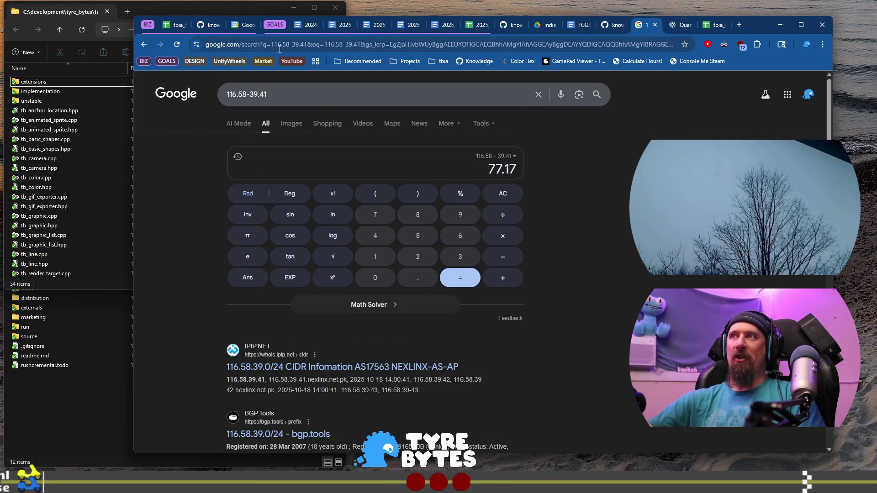
click(176, 26)
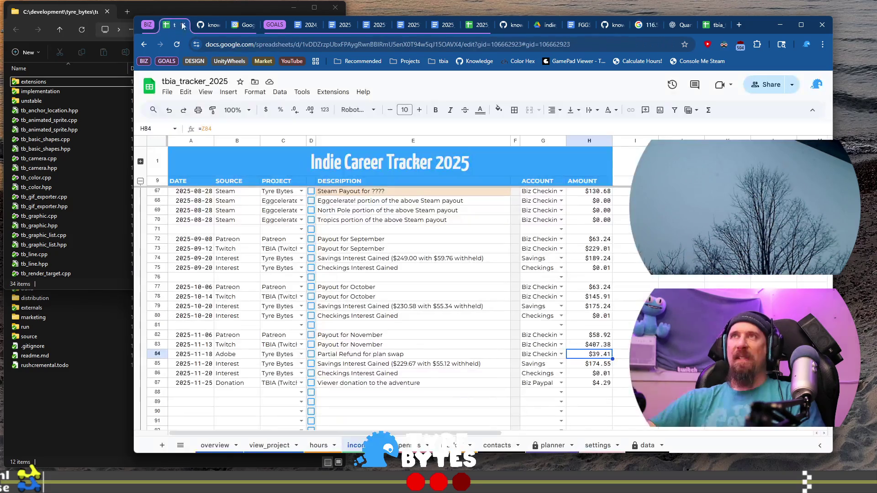
- Change the Adobe Suite expense in the November report to $77.17
click(378, 25)
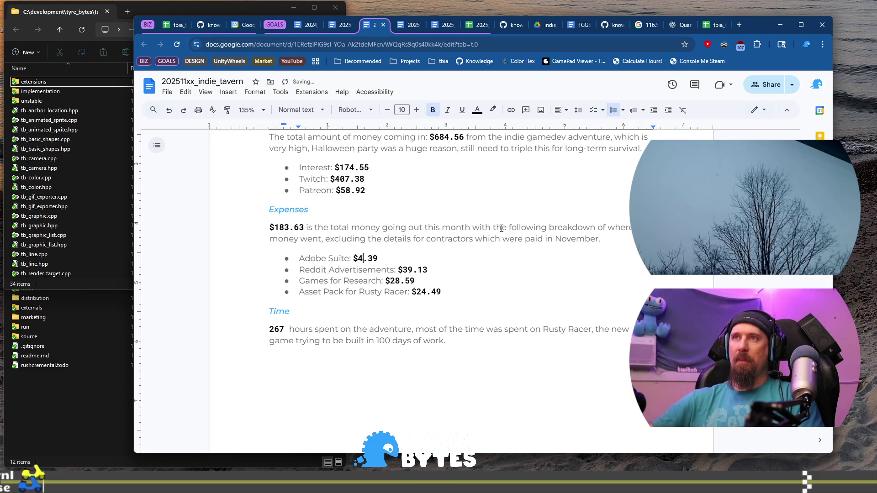
key(Right)
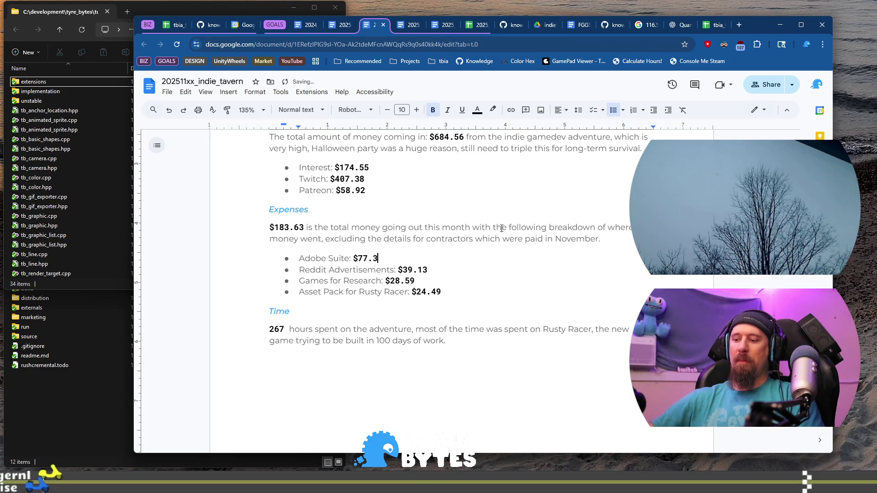
key(BackSpace)
text(17)
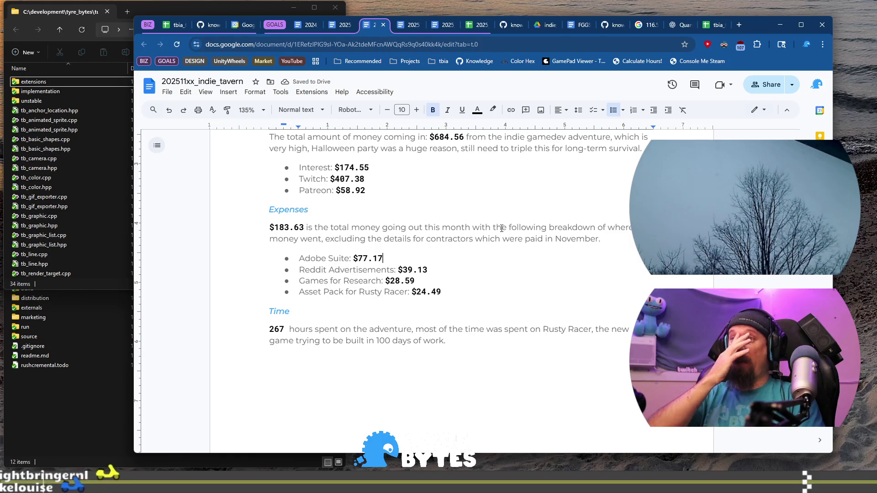
key(Down)
key(End)
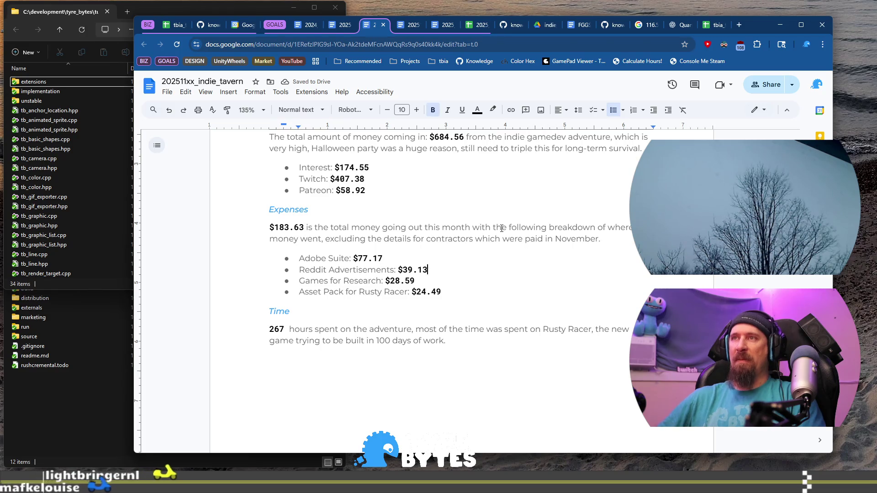
- Select the $15.89 and $10.59 November game purchases in the tracker to total $26.48
click(179, 27)
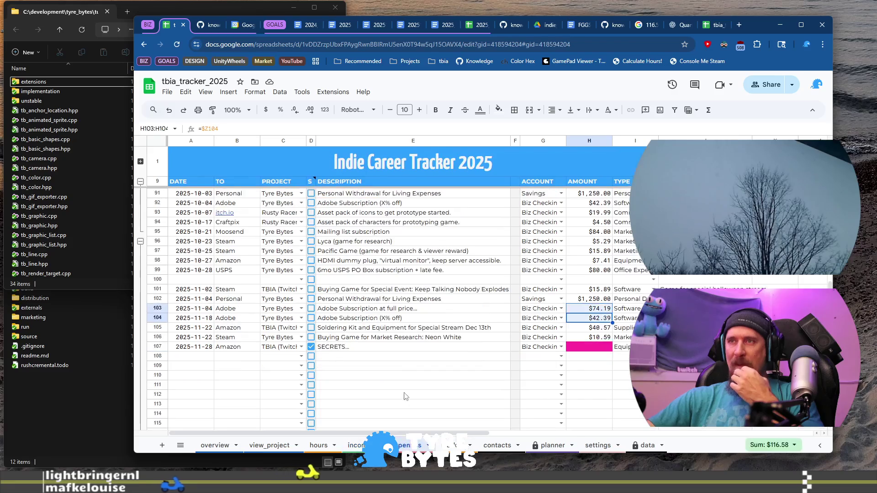
click(591, 292)
ctrl+click(590, 337)
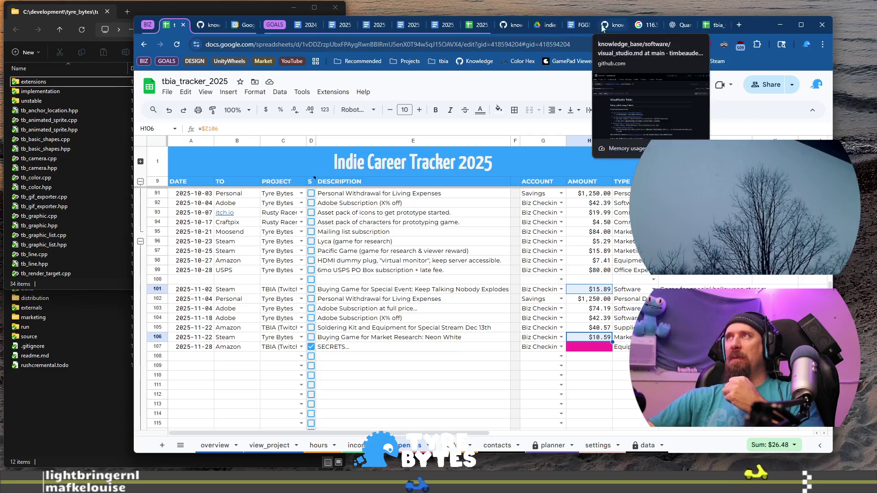
- Put $26.48 on the report's Games for Research line in place of $28.59
click(372, 26)
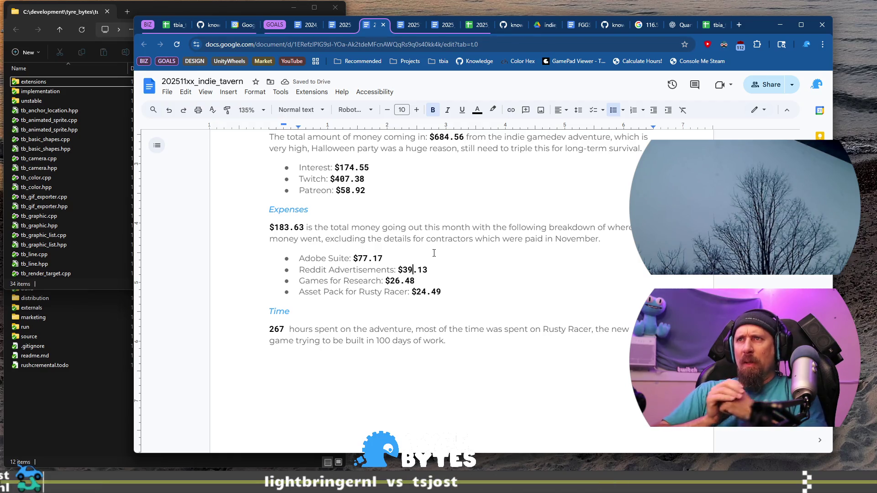
- Delete the Reddit Advertisements expense line and its leftover blank line, then return to the tracker
key(Home)
key(shift+End)
key(BackSpace)
key(BackSpace)
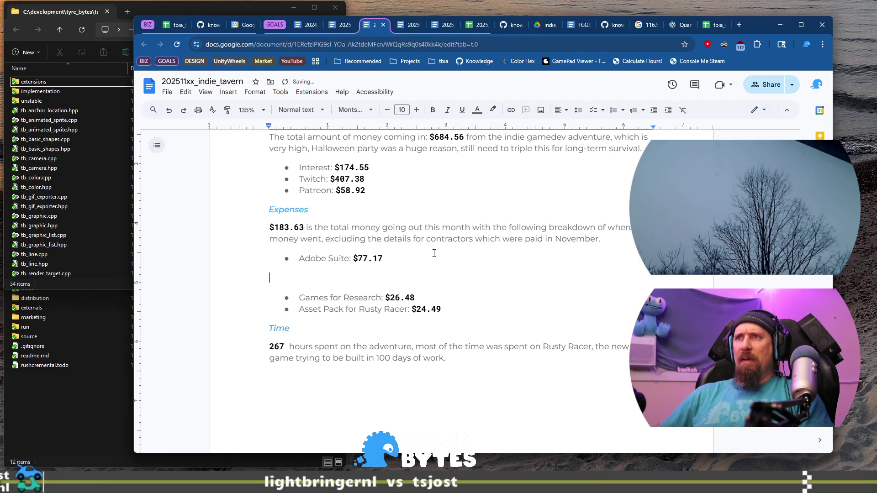
key(BackSpace)
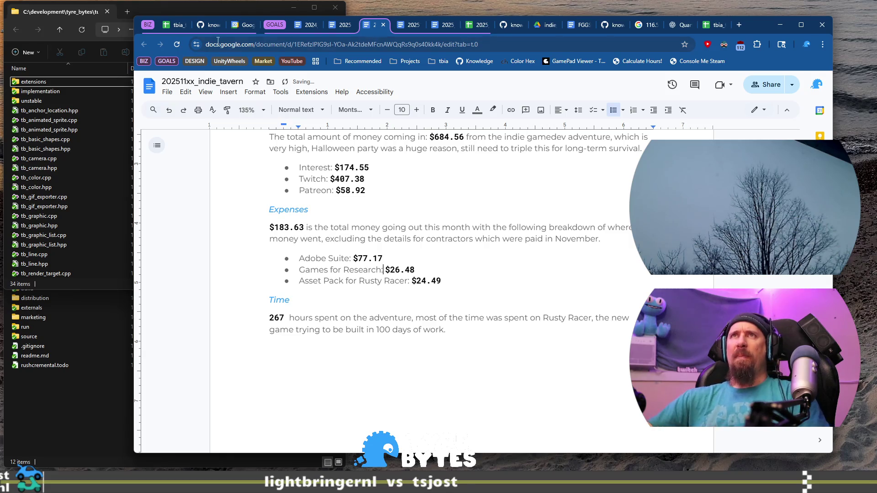
click(173, 25)
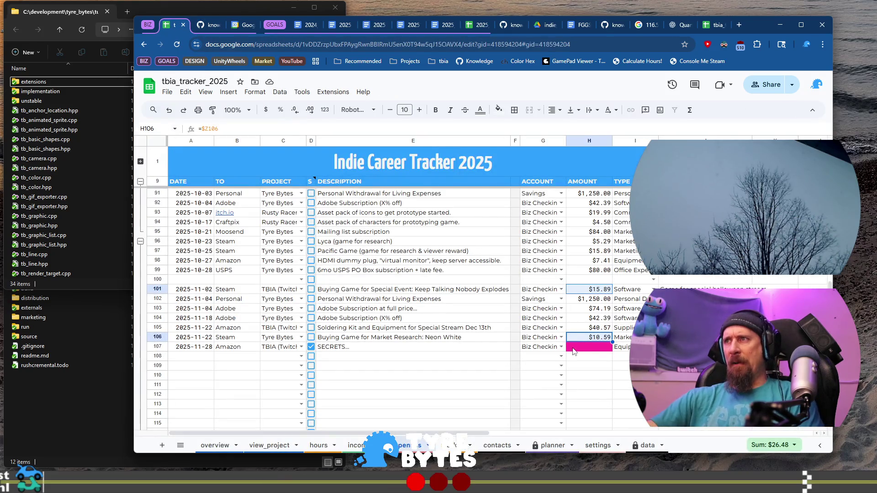
- Copy the $40.57 soldering kit amount from cell H105 and switch to the Git Tricks notes
click(600, 329)
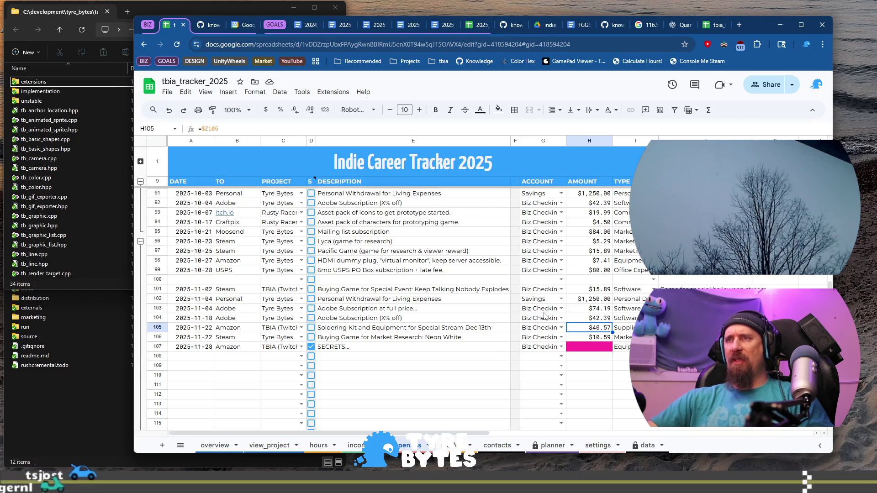
key(ctrl+c)
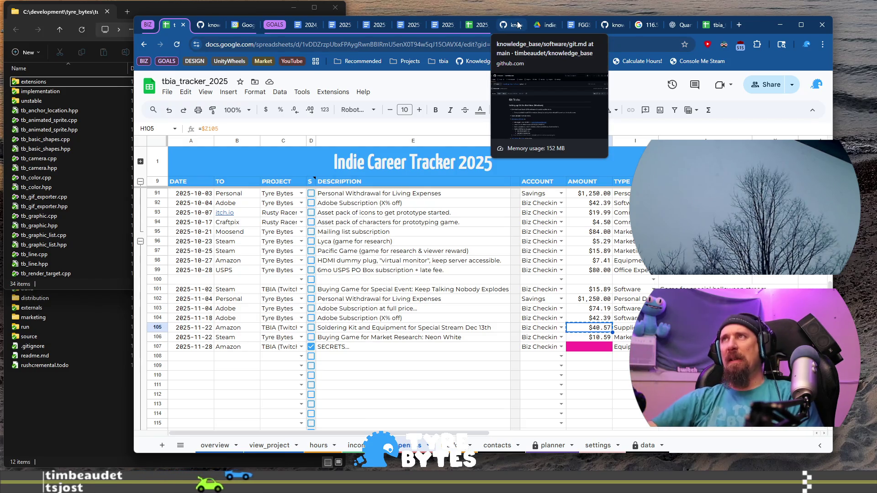
click(507, 27)
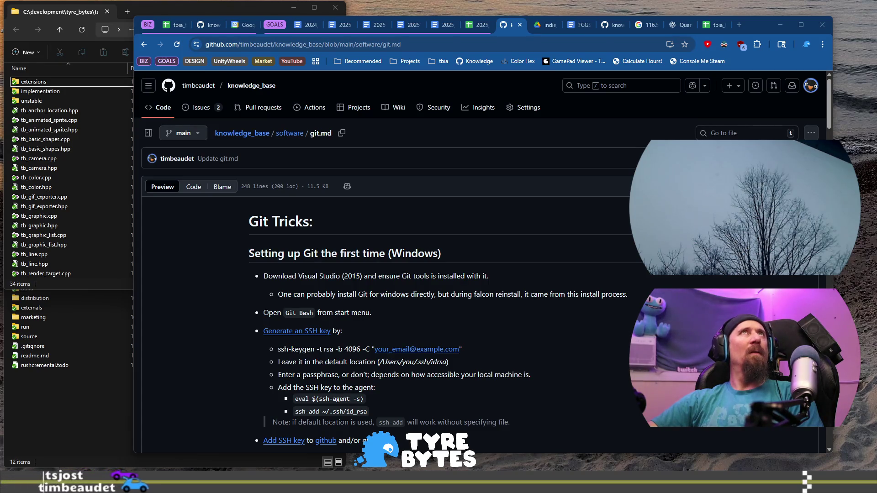
- Start a fresh blank browser tab from the GitHub git.md notes page
click(739, 25)
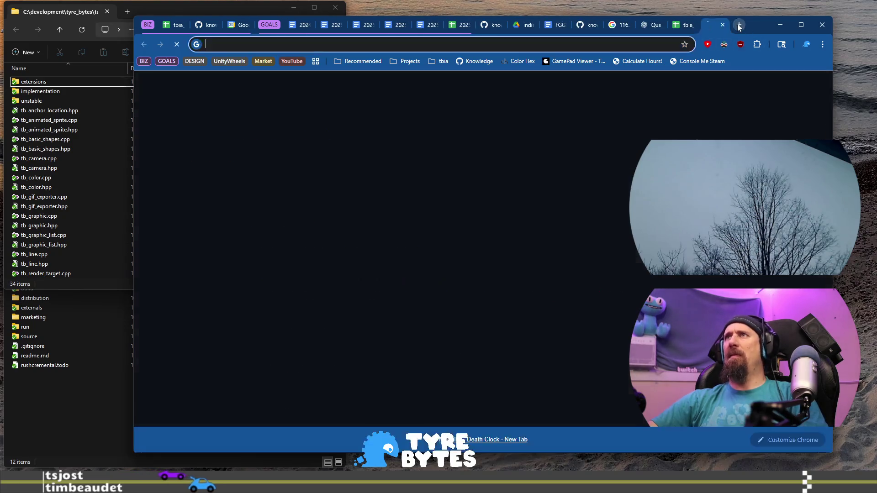
text(reddit.com)
- Load Reddit, sign in with the saved credentials and reach the Ads dashboard via the account menu
key(Return)
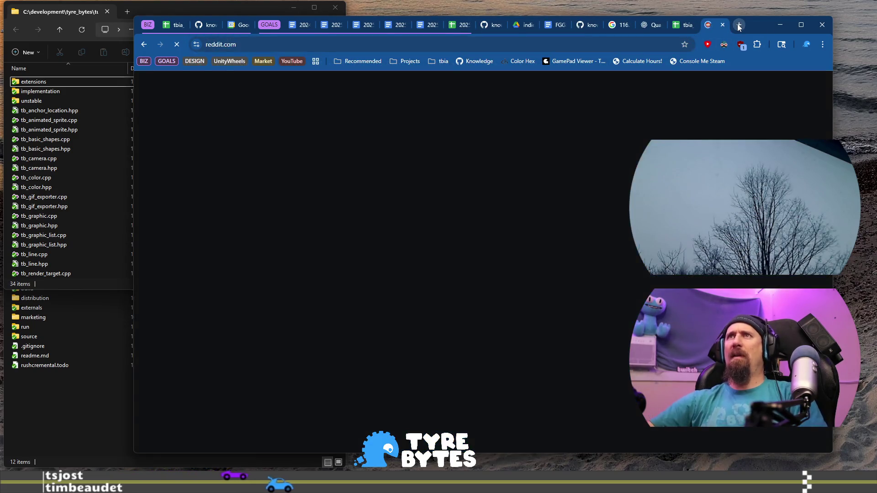
click(778, 86)
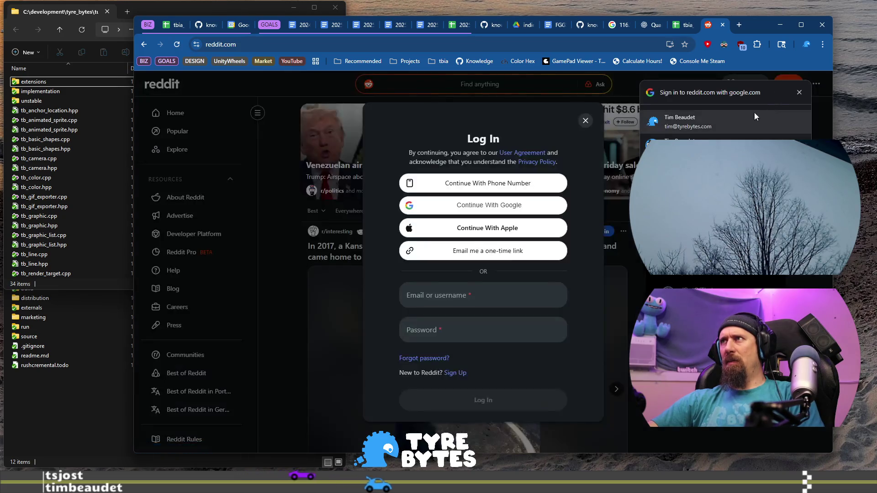
click(739, 127)
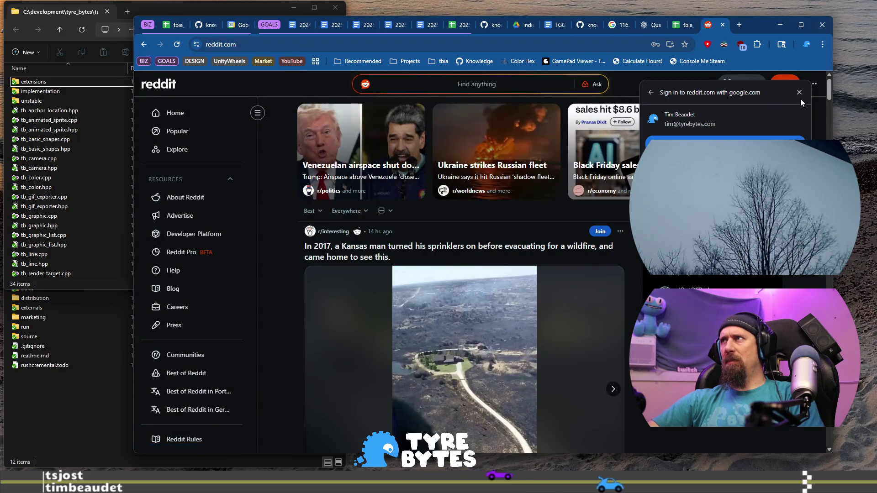
click(787, 87)
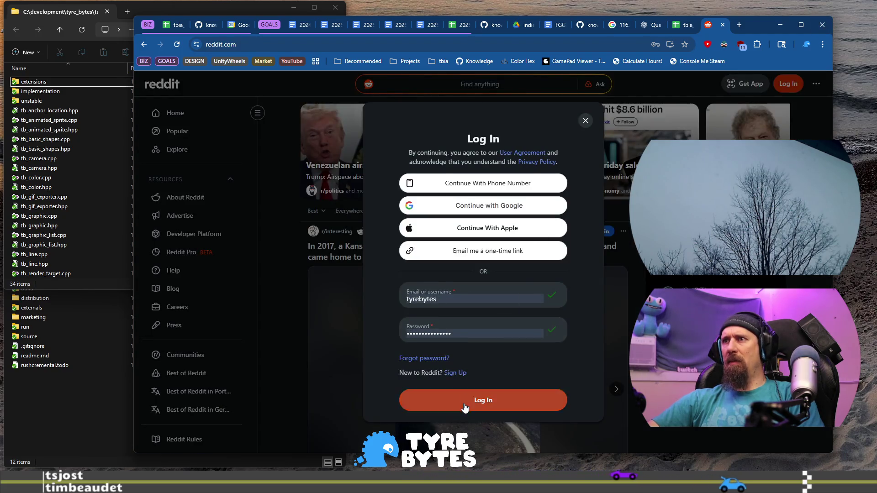
click(466, 401)
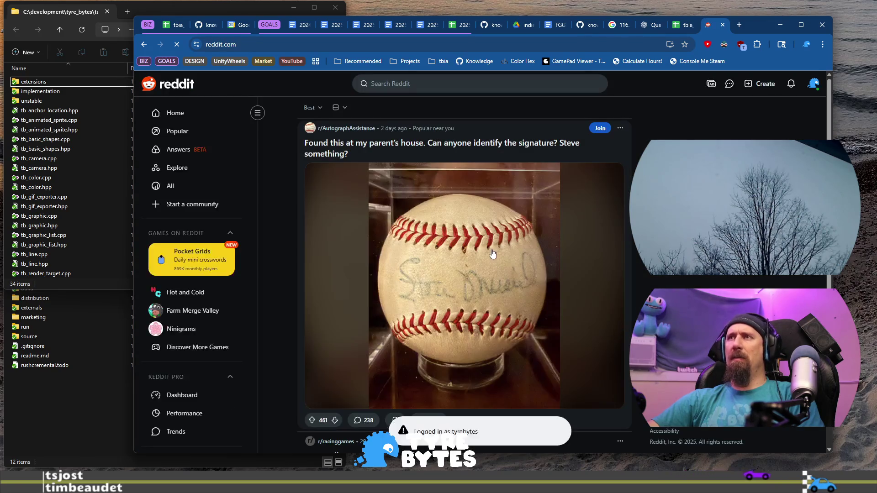
click(814, 84)
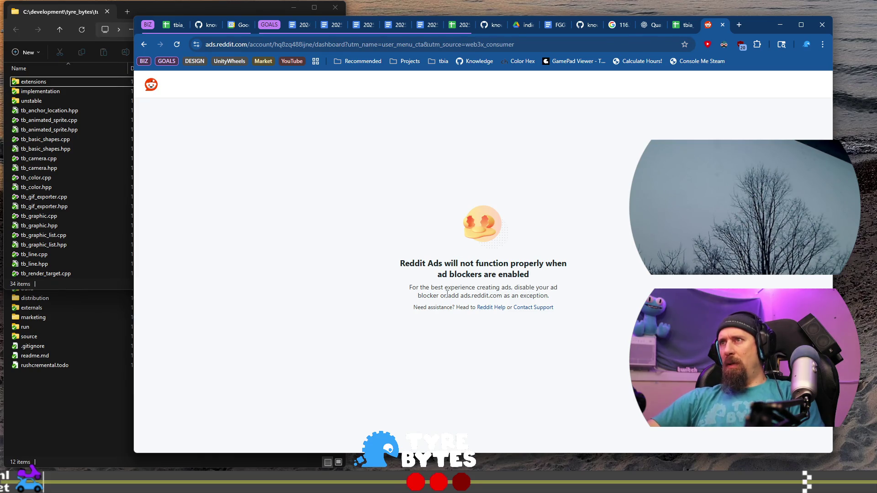
right_click(725, 45)
- Set uBlock Origin Lite to no filtering for ads.reddit.com so the dashboard reloads
right_click(742, 45)
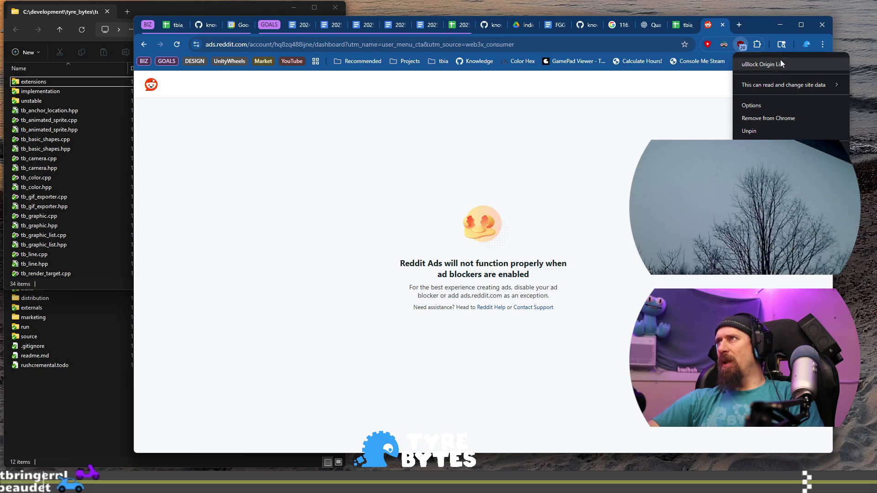
click(742, 45)
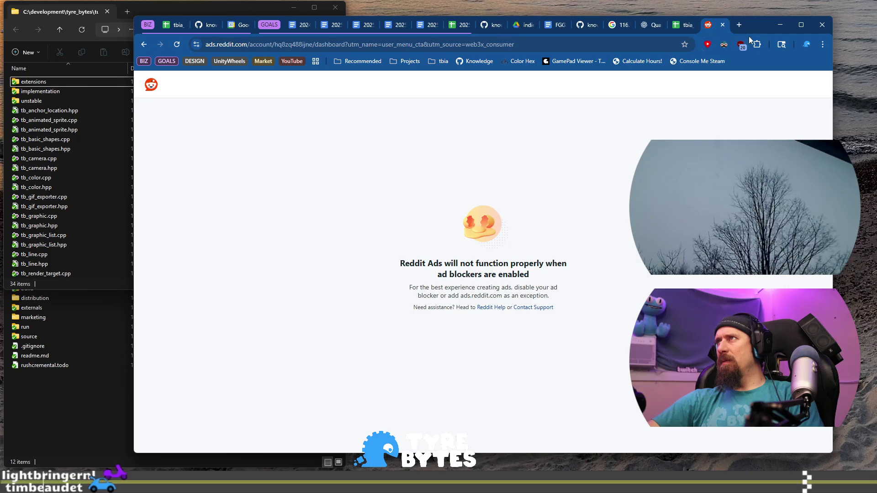
click(742, 45)
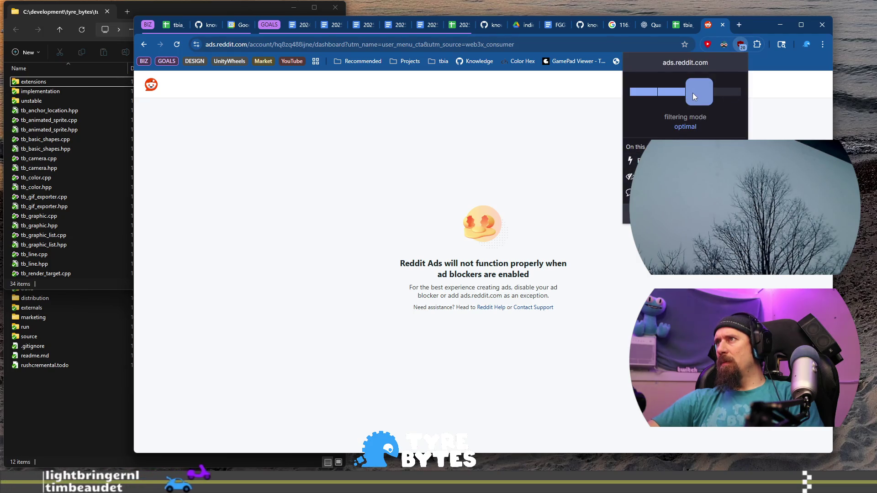
drag(692, 96, 630, 92)
click(551, 172)
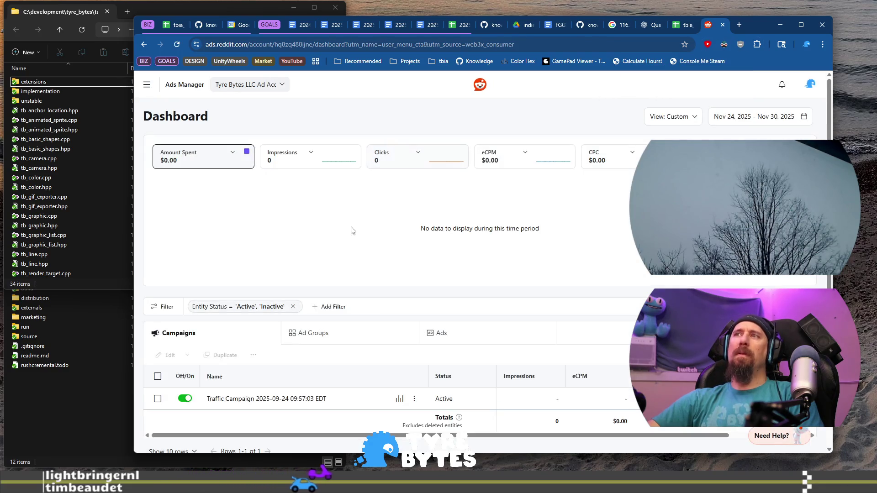
scroll(339, 196, down, 1)
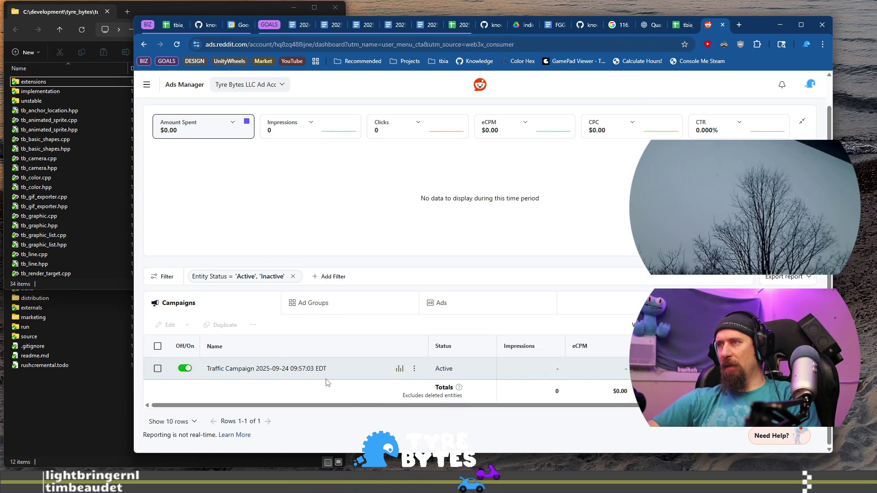
mouse_move(343, 406)
mouse_down()
mouse_move(447, 408)
mouse_move(385, 407)
mouse_up()
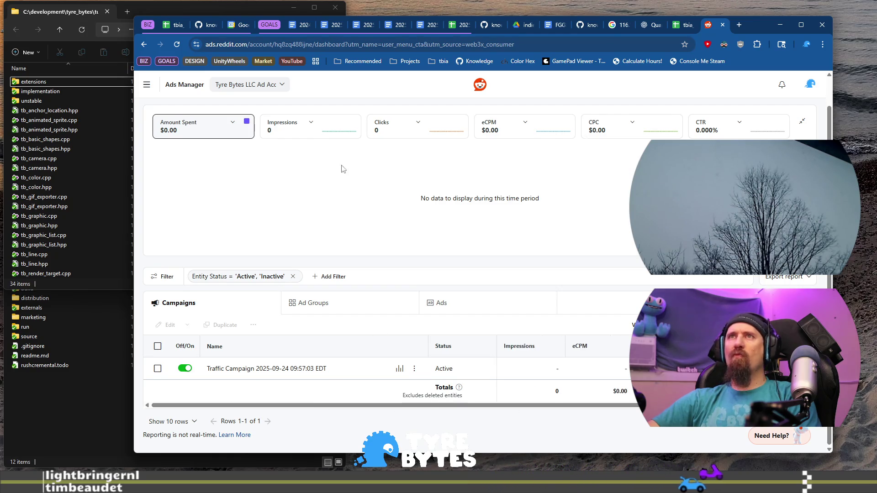
scroll(354, 163, up, 1)
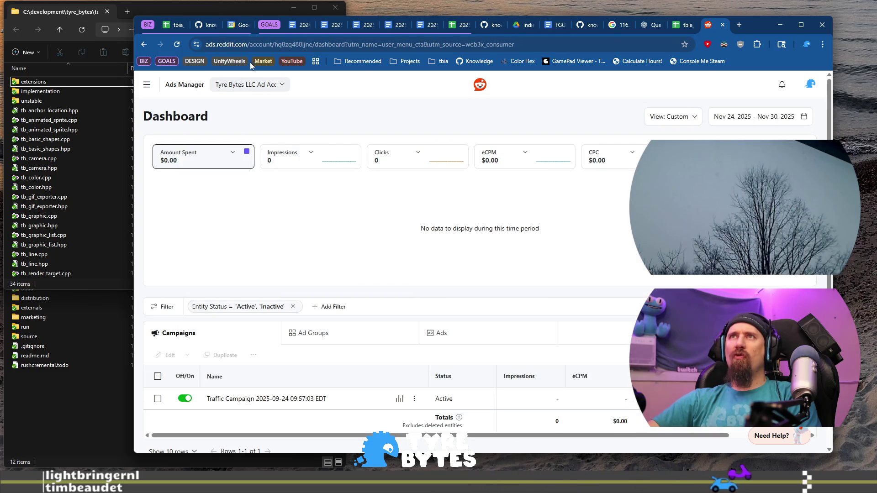
- Apply a custom dashboard date range starting Oct 6, 2025, which shows no data
click(762, 124)
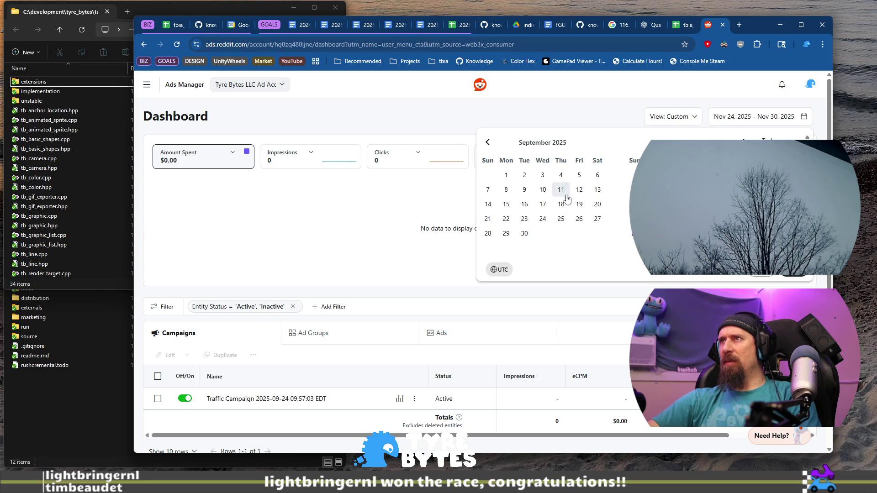
click(527, 238)
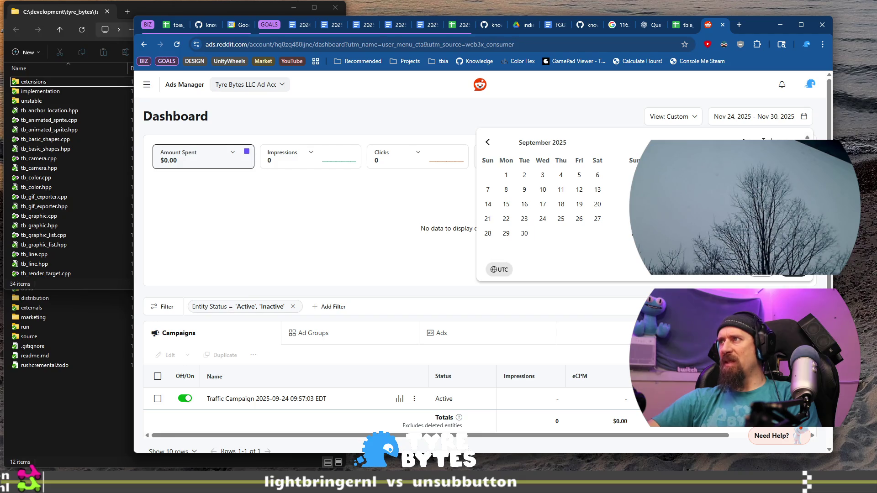
click(797, 274)
scroll(377, 231, down, 1)
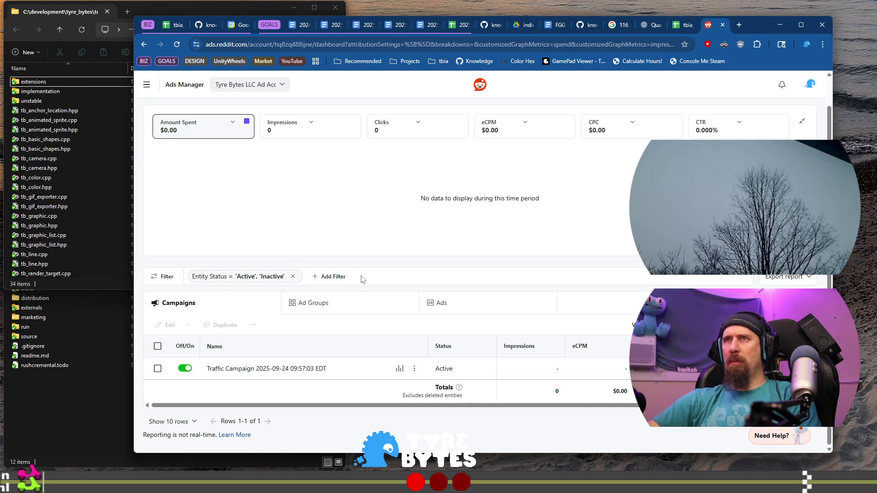
scroll(363, 277, up, 1)
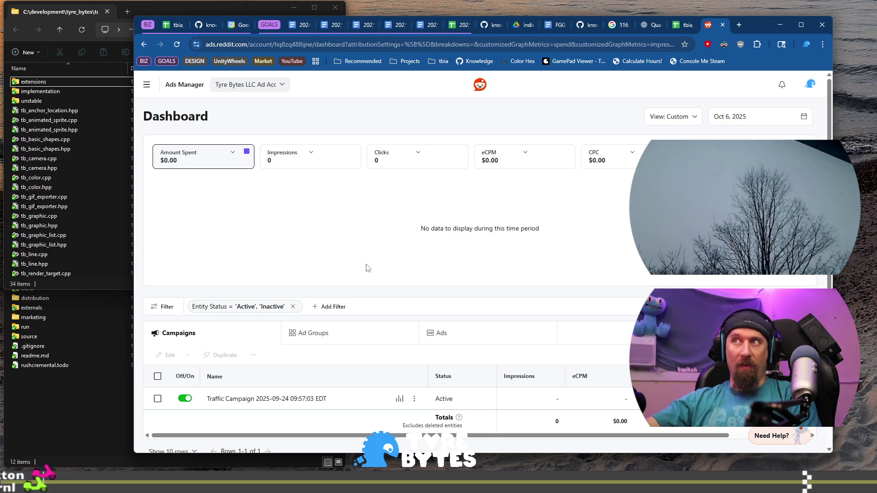
scroll(347, 319, down, 1)
scroll(346, 321, up, 1)
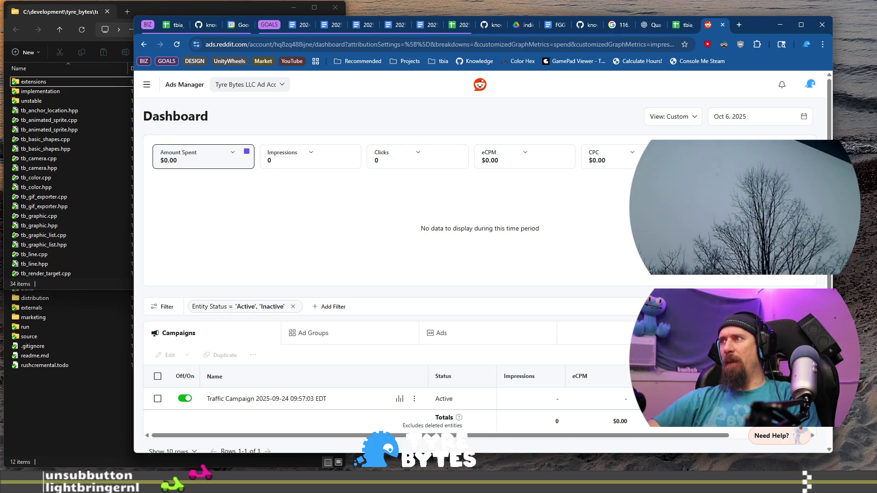
- Set the range to Sep 30 – Oct 6, 2025, showing $39.14 spent and 155 clicks
click(770, 118)
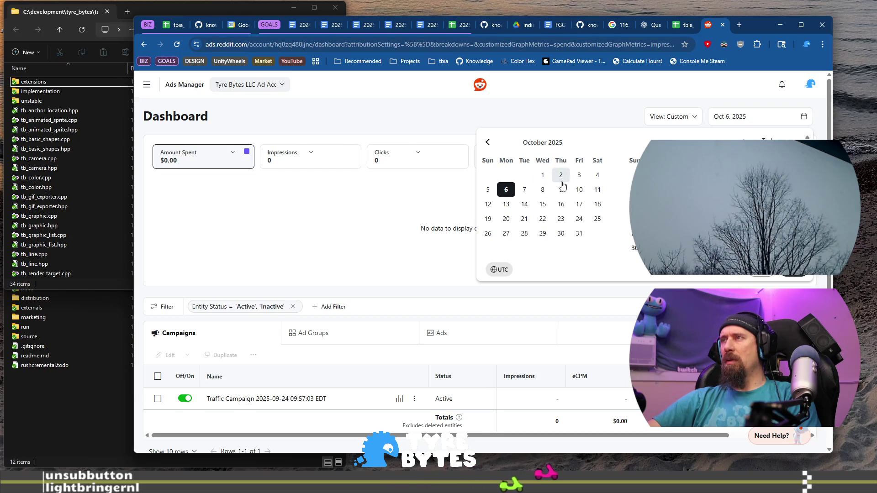
click(487, 143)
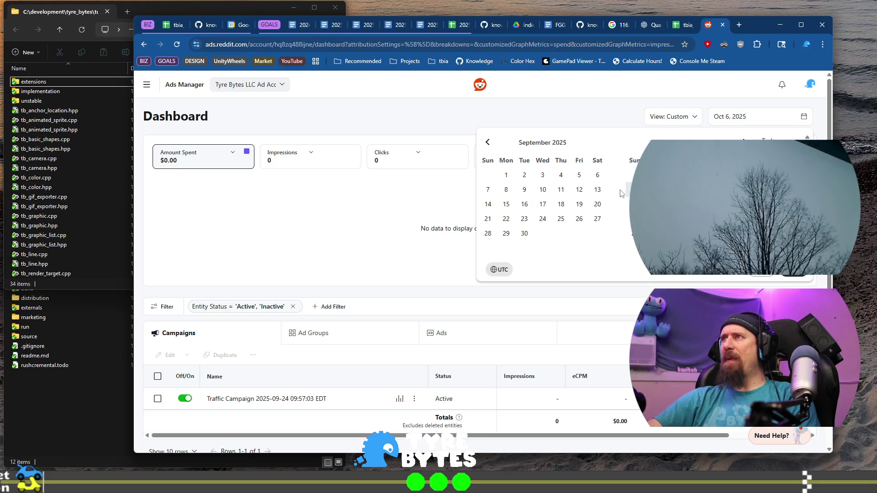
click(525, 235)
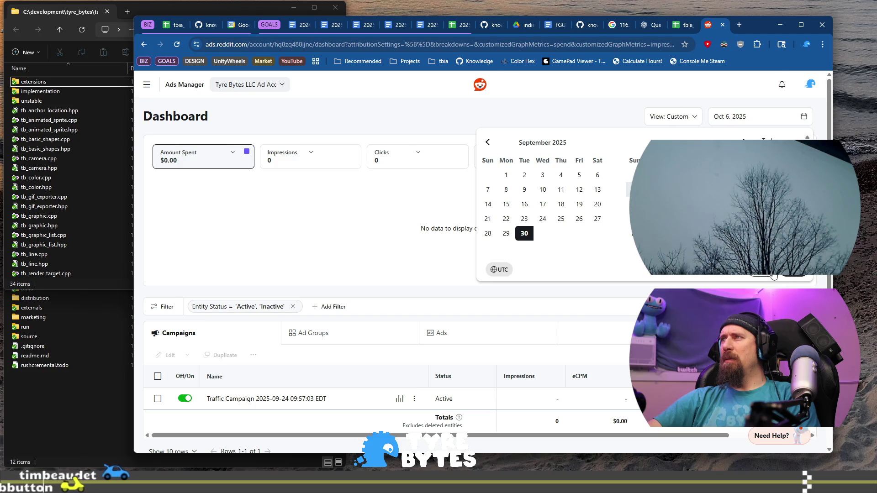
click(794, 274)
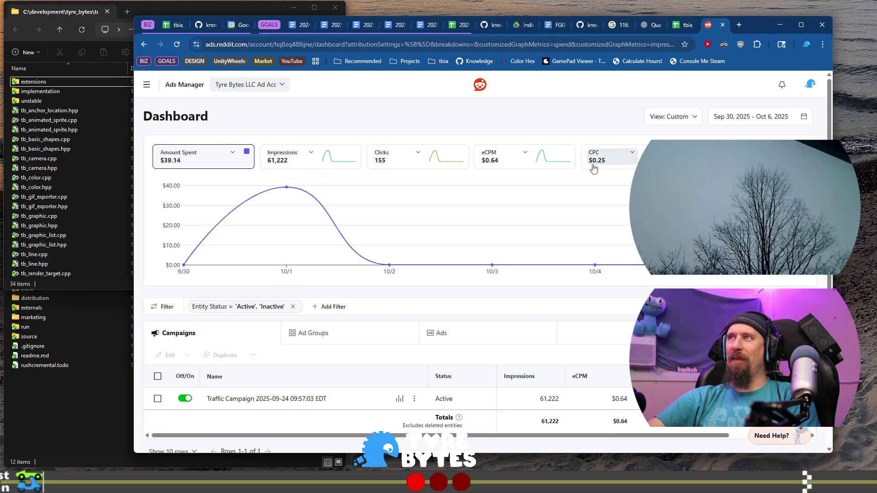
- Compute 40.00 / 155 (about 0.258) in a new tab's omnibox, then close it
click(740, 27)
text(155)
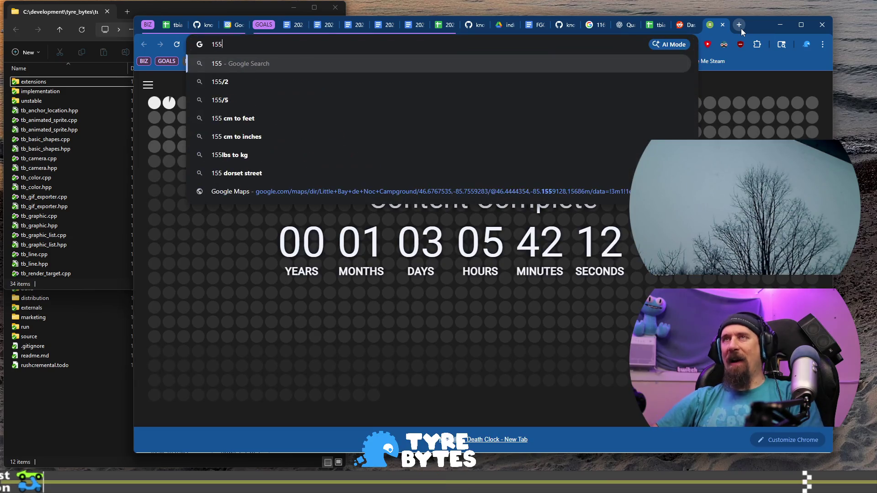
key(Home)
text(40.0)
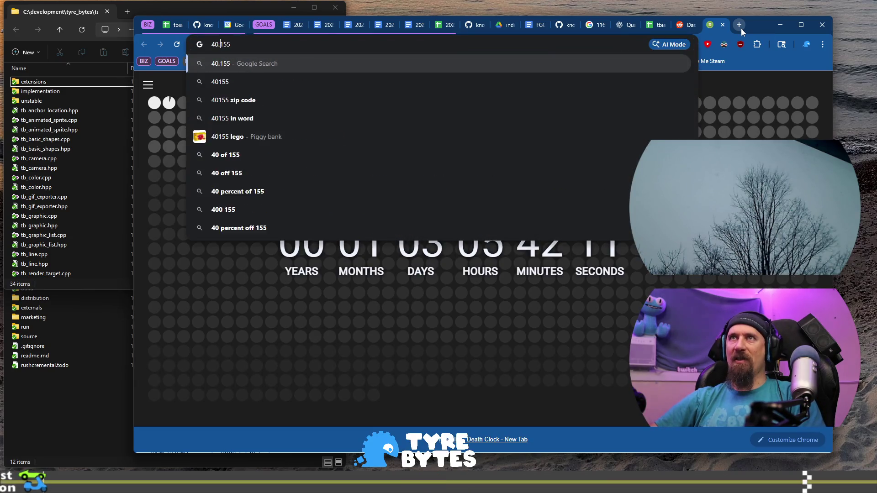
text(0 /)
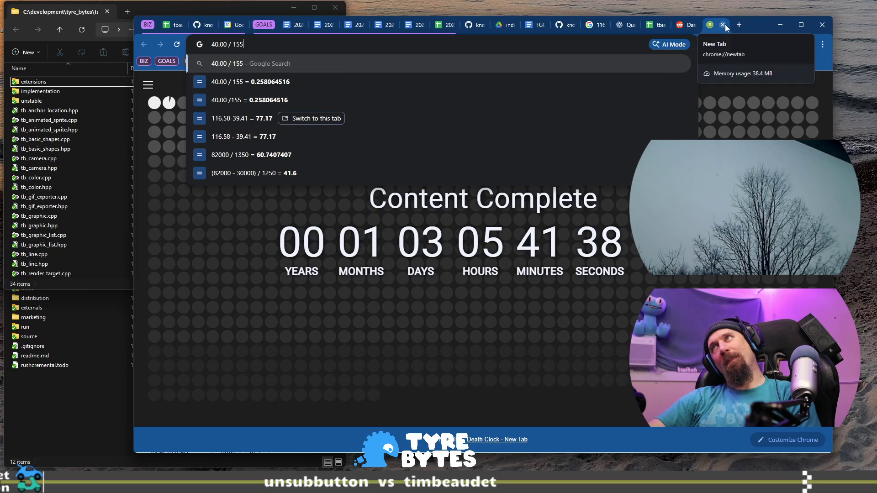
click(725, 25)
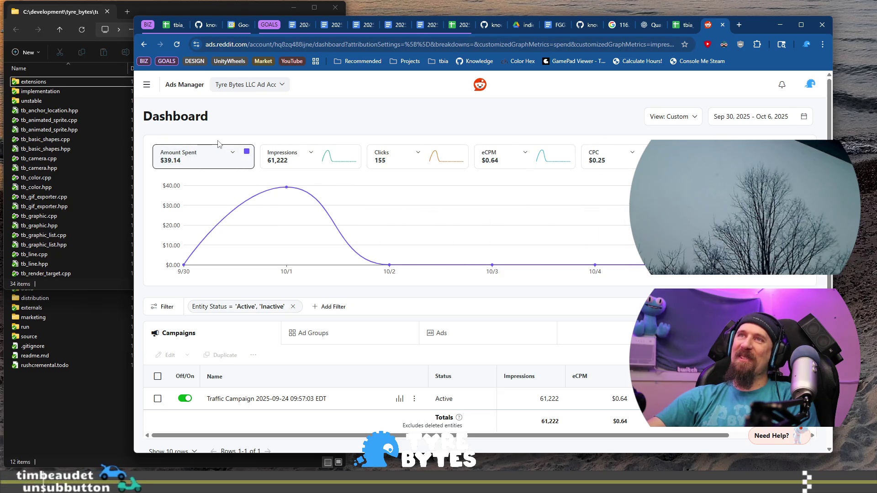
mouse_move(460, 225)
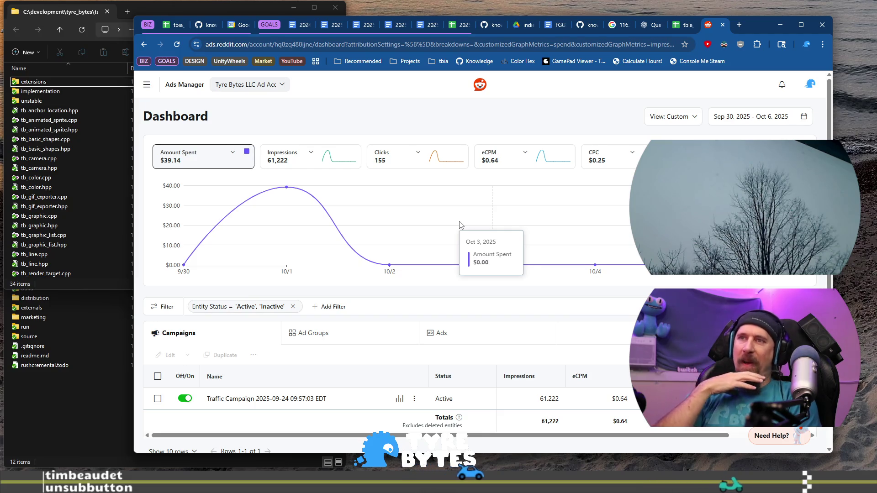
scroll(460, 225, down, 2)
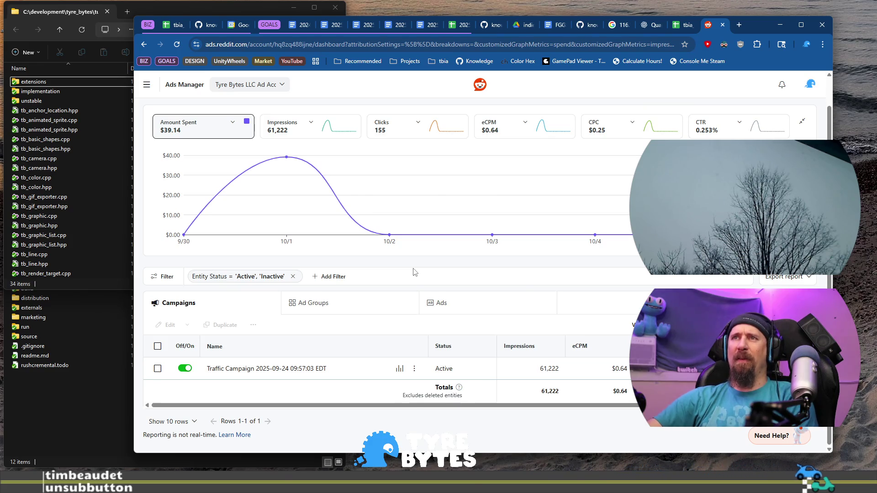
scroll(482, 271, up, 2)
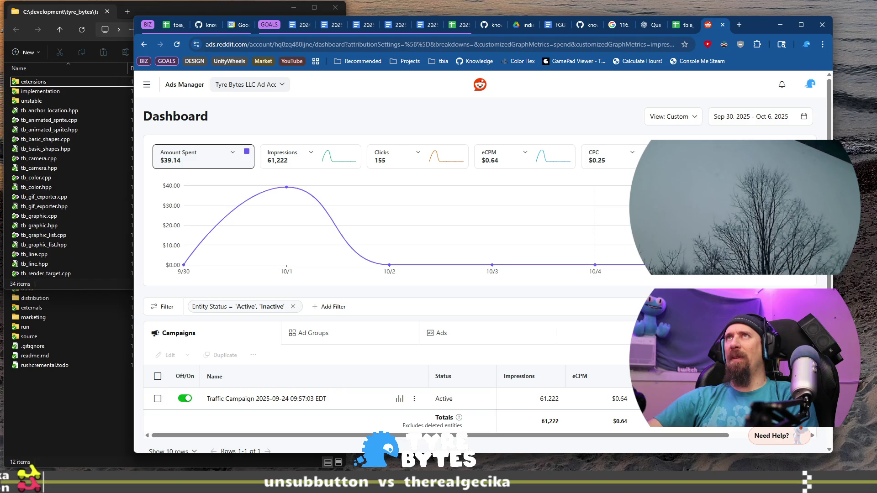
- Close the Reddit Ads tab so the tbia_tracker_2019 overview shows again
click(723, 25)
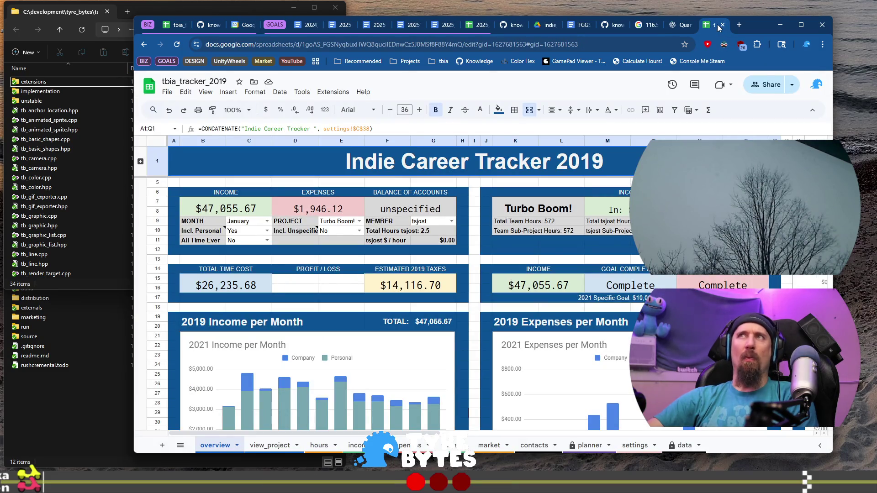
- Close the Sheets, ChatGPT and 77.17 calculator tabs, restore ChatGPT, and start a new tab
click(722, 24)
click(723, 25)
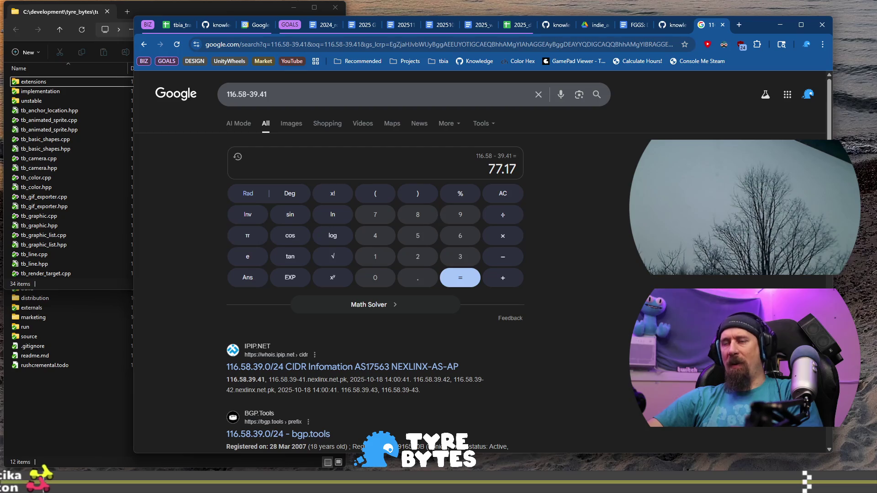
key(ctrl+shift+t)
click(687, 28)
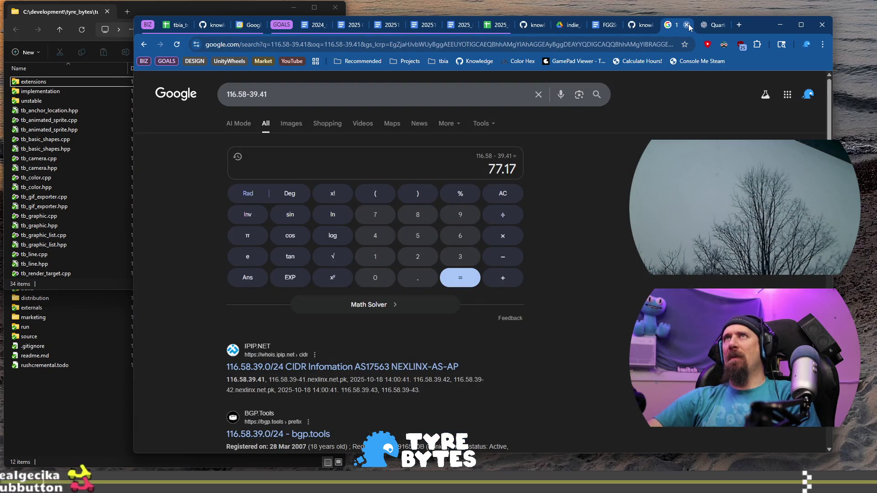
click(689, 26)
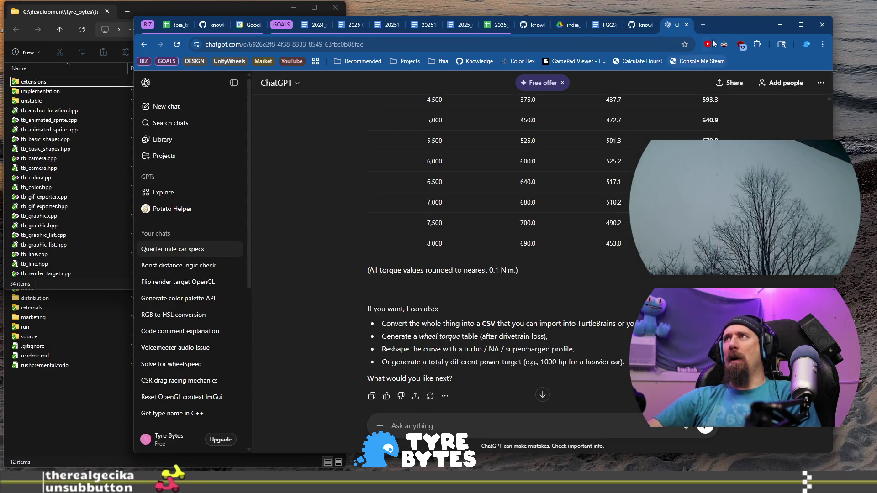
click(703, 25)
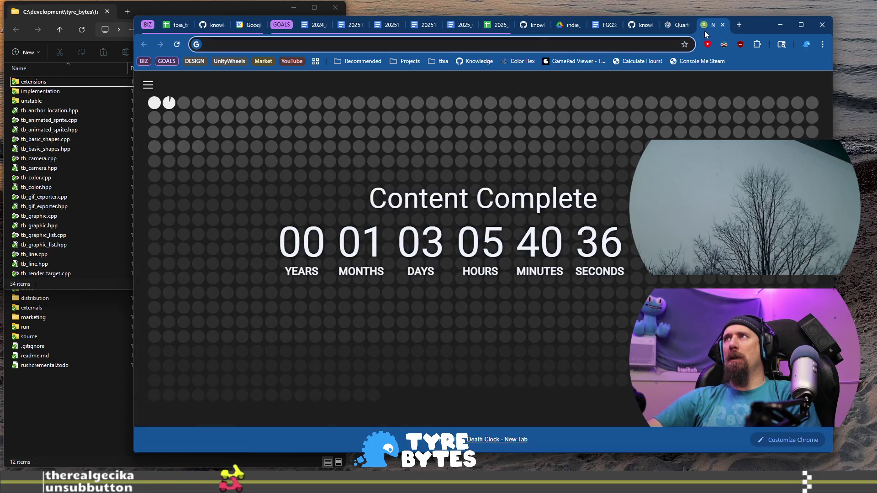
- Load the rusty_racer GitHub repository page from the address suggestions
click(416, 45)
text(re)
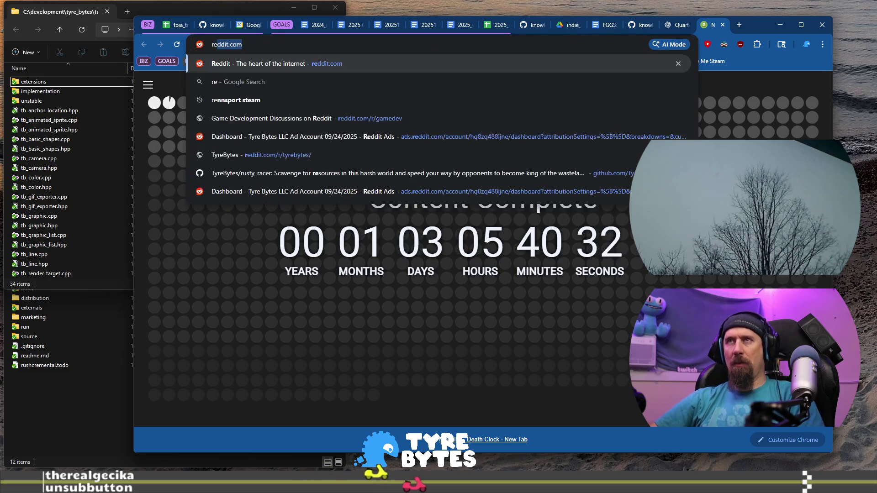
key(Down)
key(Down)
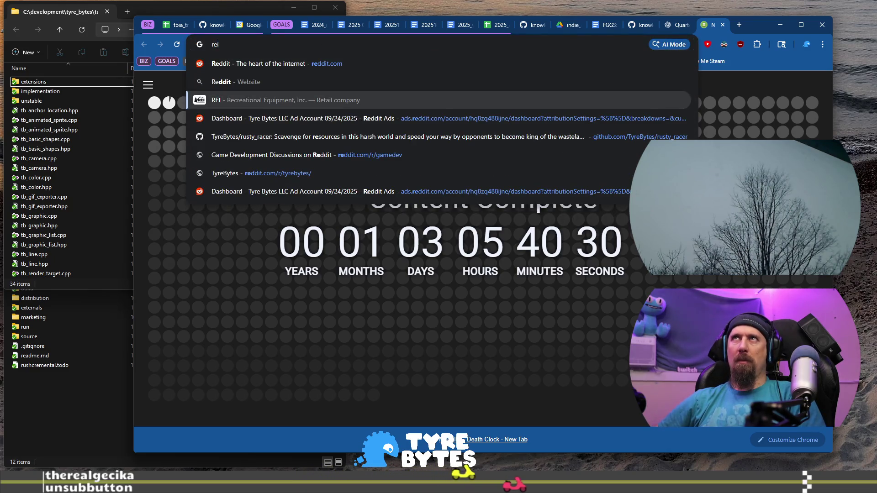
key(Down)
key(Down)
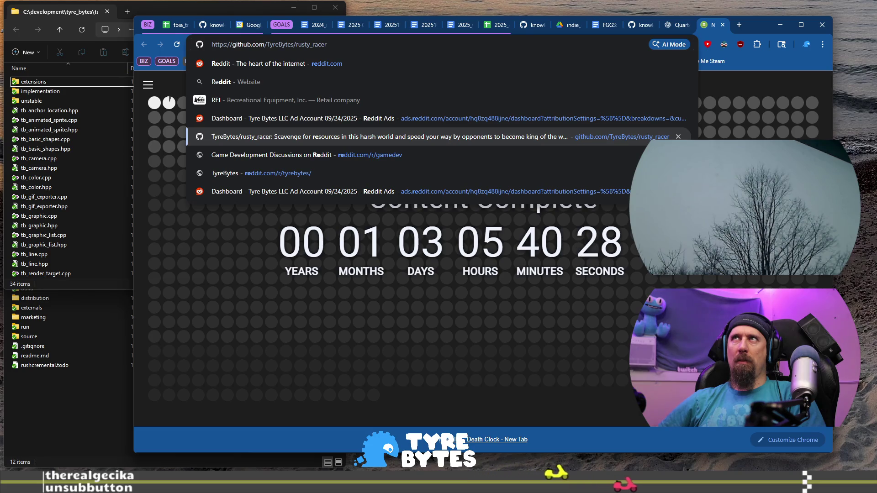
key(Return)
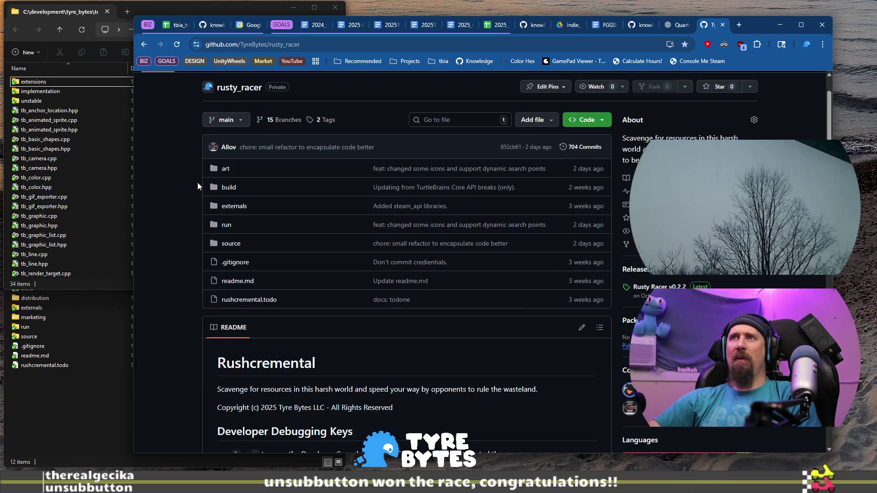
- Go back and navigate to the Reddit Ads dashboard for the Tyre Bytes account
click(142, 44)
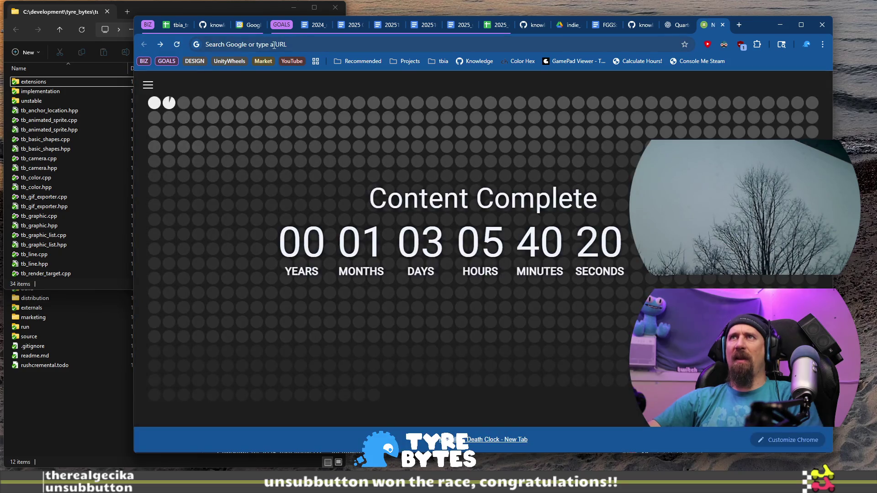
click(273, 44)
text(reddit.com)
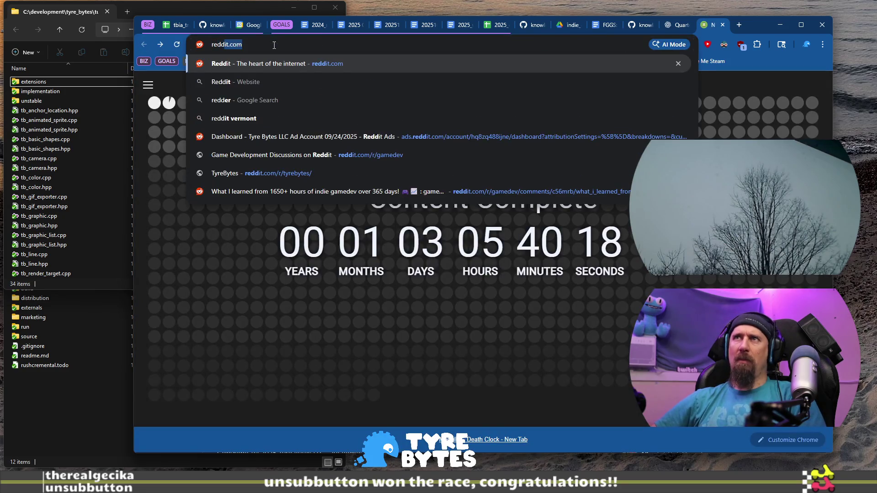
click(483, 138)
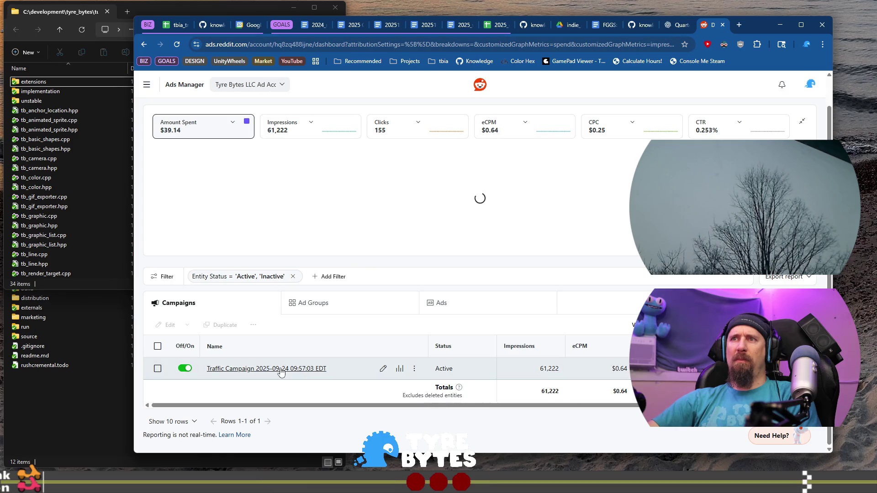
scroll(286, 190, down, 1)
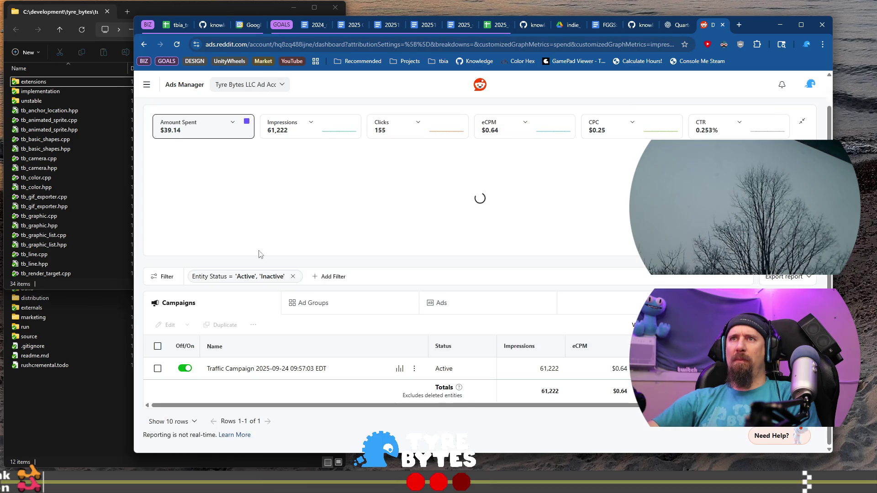
- Drill into the traffic campaign's 100 Day Game Twitch Promo ad group and bring up site navigation
click(253, 369)
scroll(294, 337, down, 3)
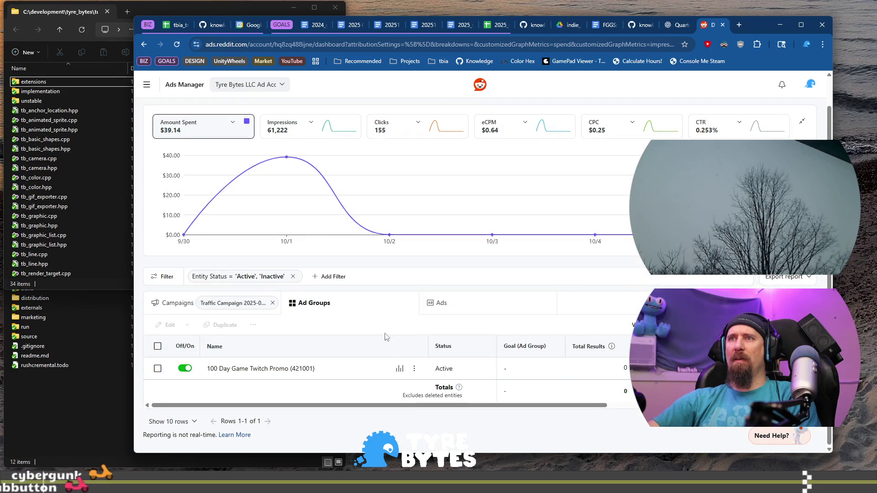
click(267, 369)
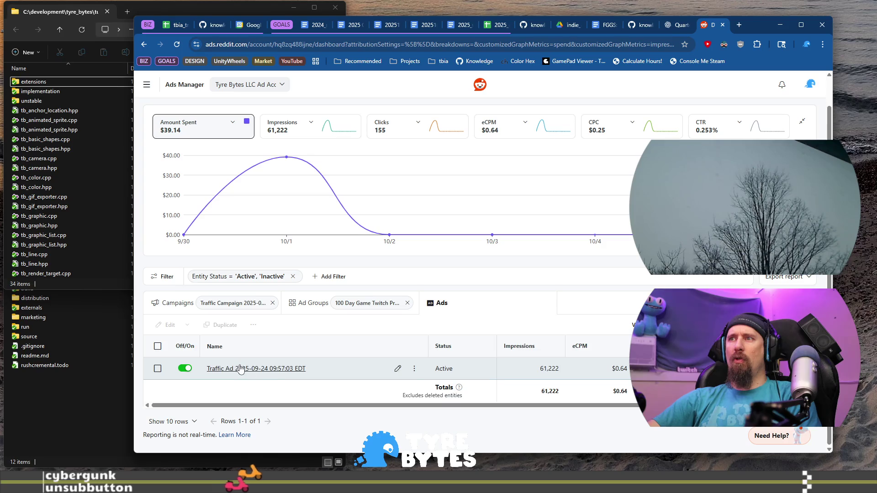
scroll(302, 391, up, 1)
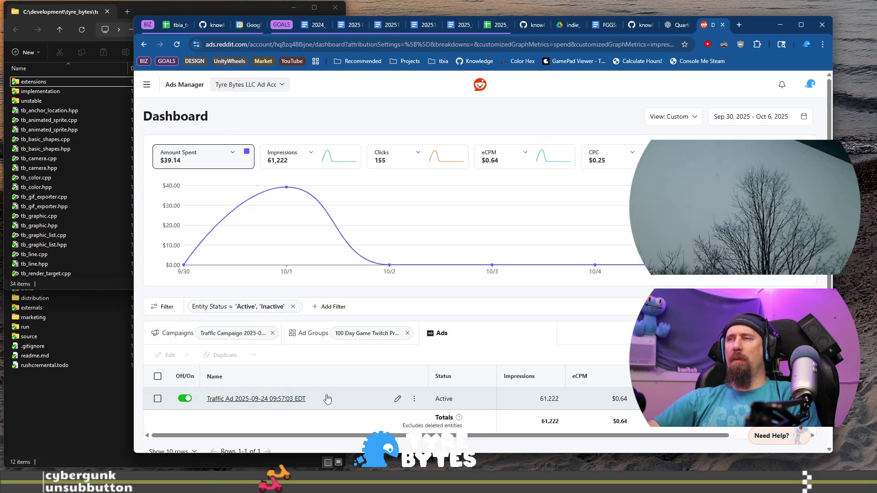
click(146, 86)
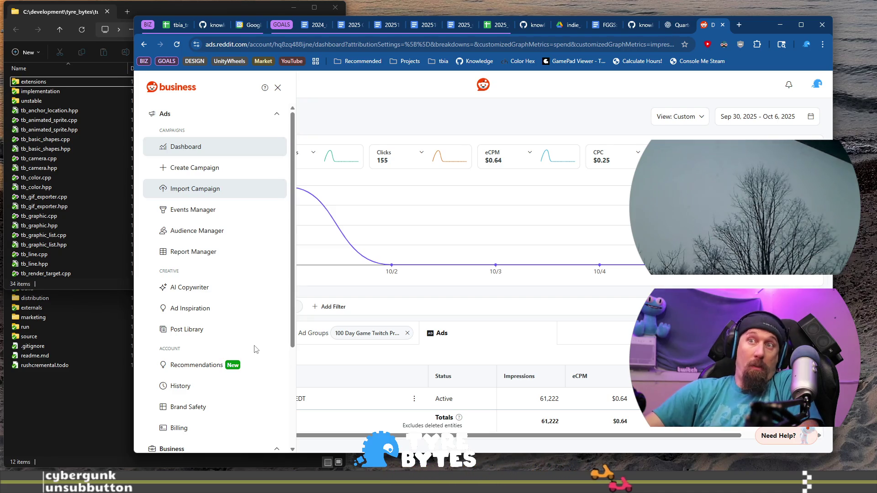
- Dismiss the navigation panel, close the Reddit Ads tab and return to the tbia_tracker spreadsheet
click(509, 287)
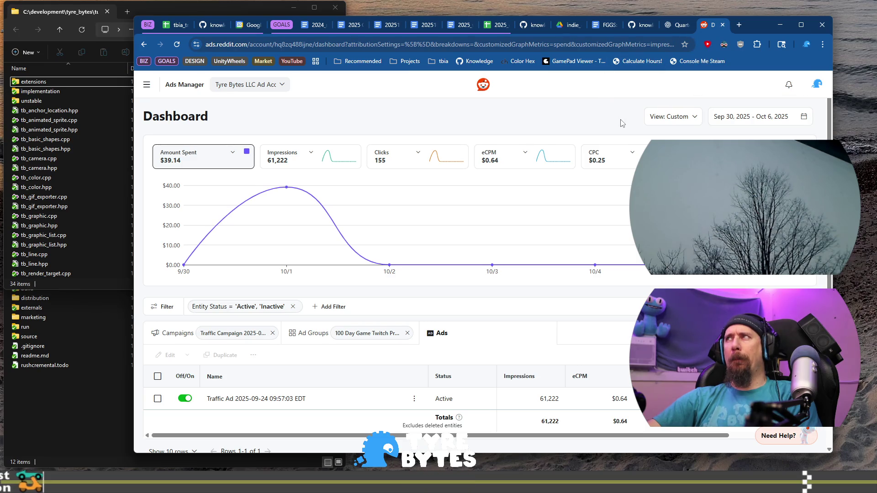
click(724, 25)
click(194, 27)
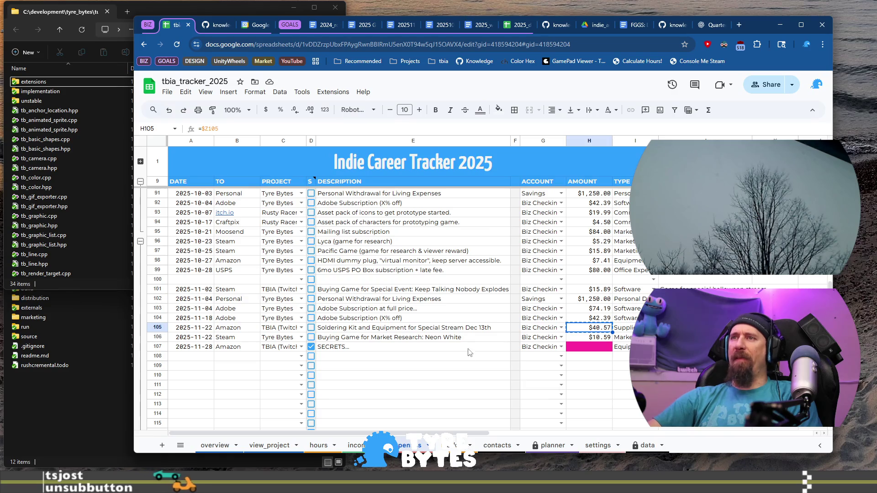
- Look over cells E107-E109 and A108 of the 2025 transaction log without editing
click(411, 356)
key(Right)
key(Right)
key(Right)
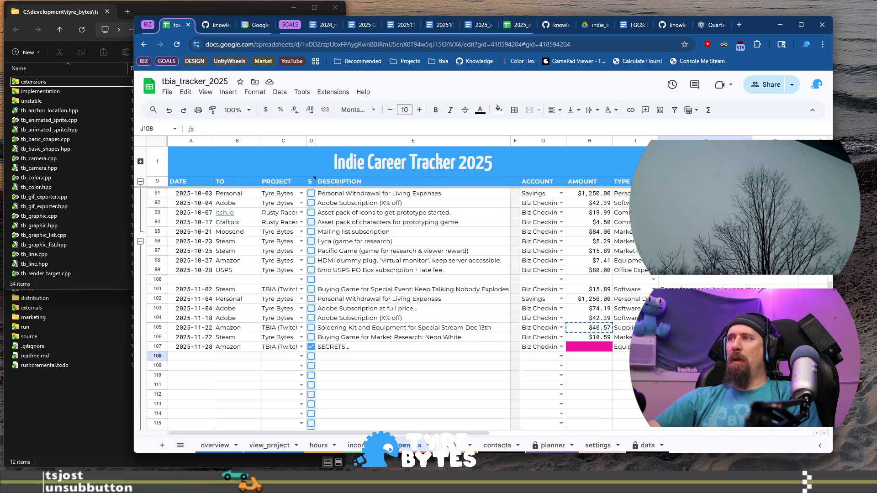
click(431, 349)
click(421, 369)
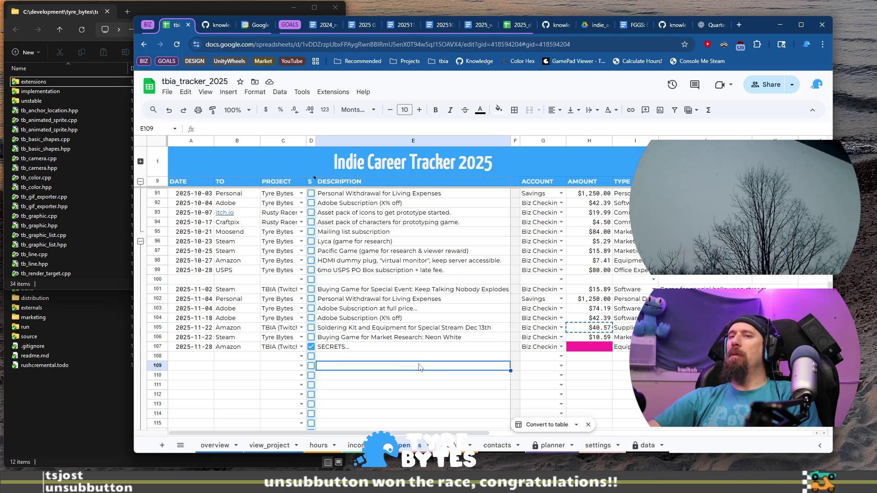
click(189, 358)
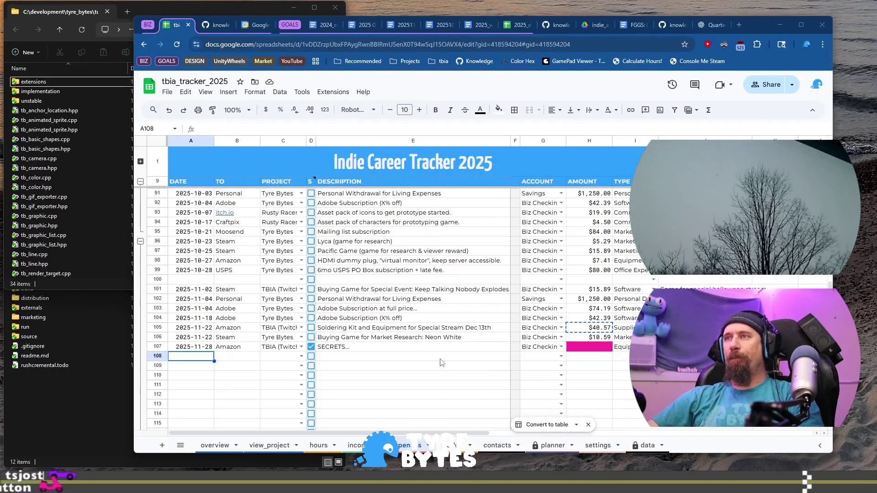
- Bring the browser window back in front of File Explorer
click(440, 361)
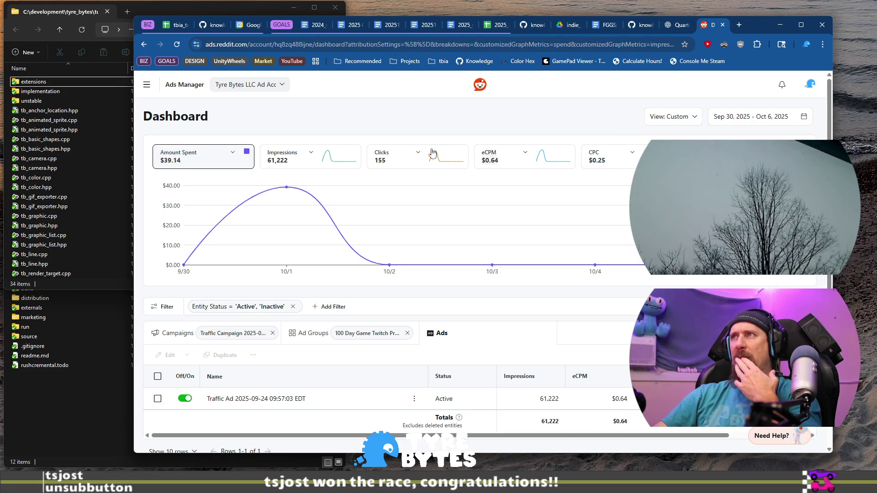
scroll(432, 201, down, 2)
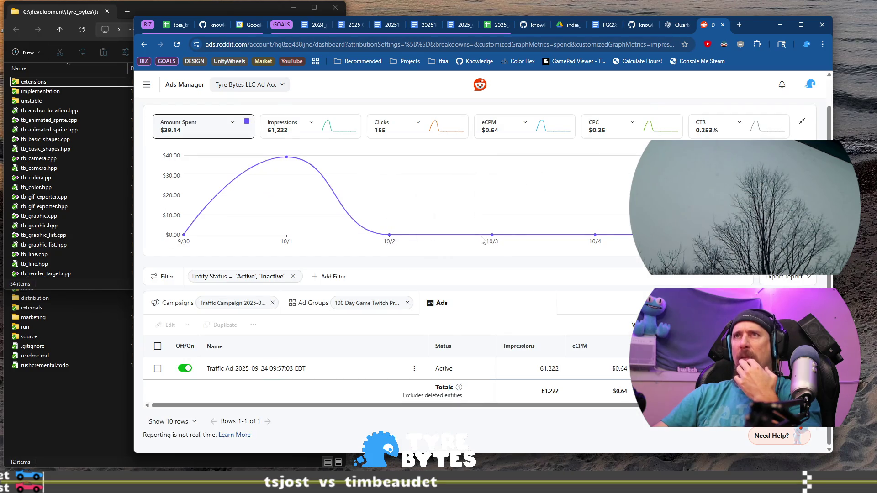
scroll(425, 254, up, 2)
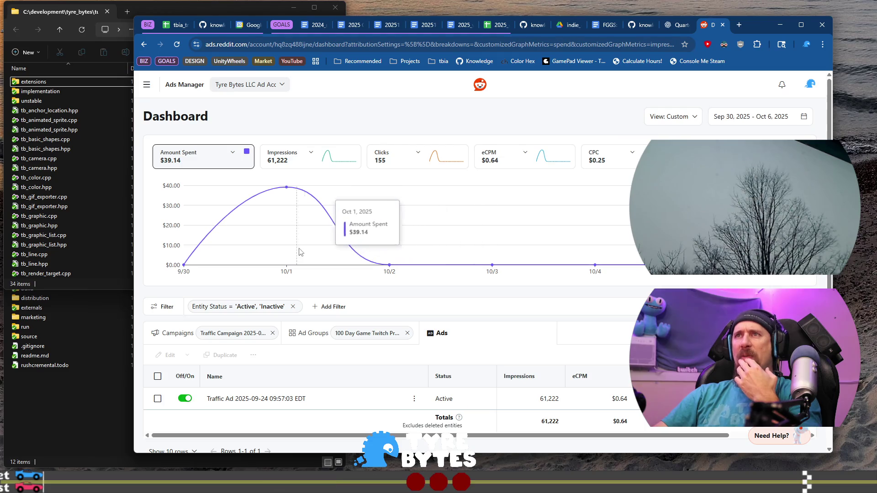
scroll(343, 233, down, 2)
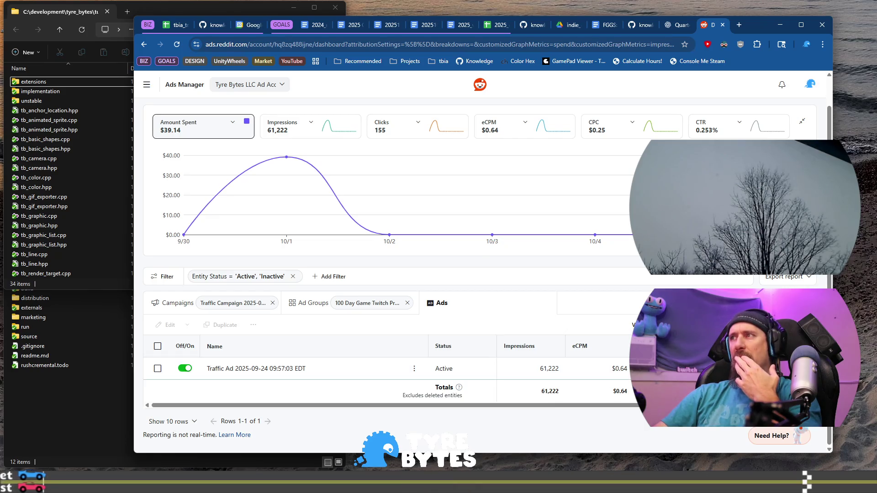
scroll(528, 280, up, 2)
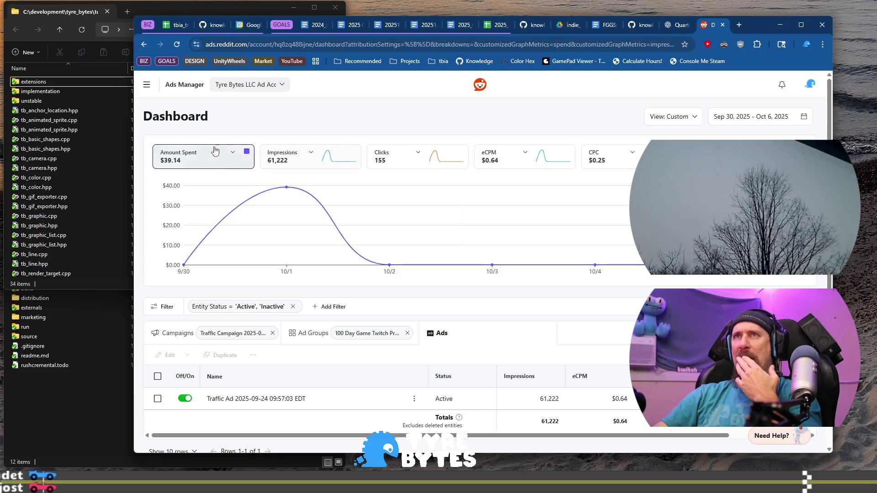
scroll(565, 308, down, 2)
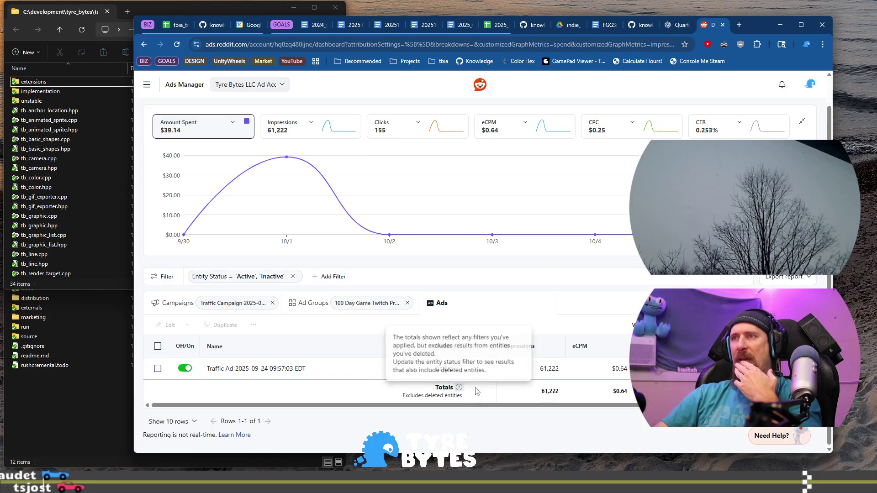
scroll(629, 414, right, 3)
scroll(529, 415, left, 3)
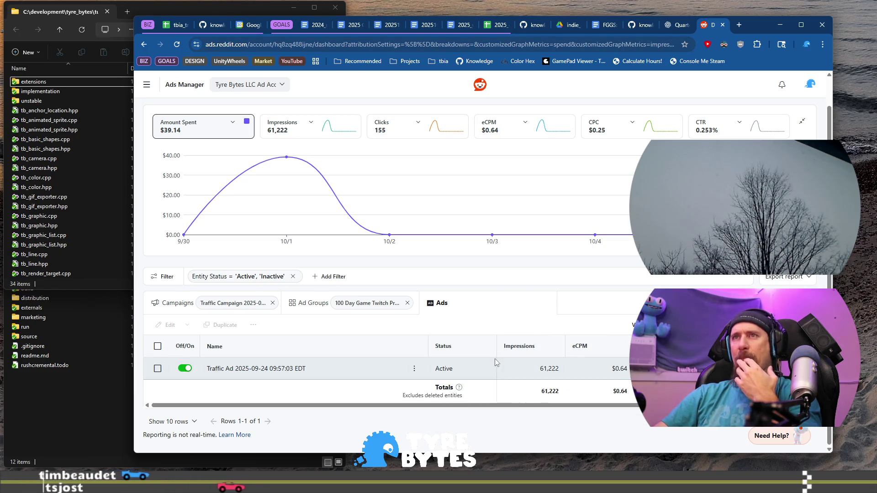
scroll(451, 331, up, 2)
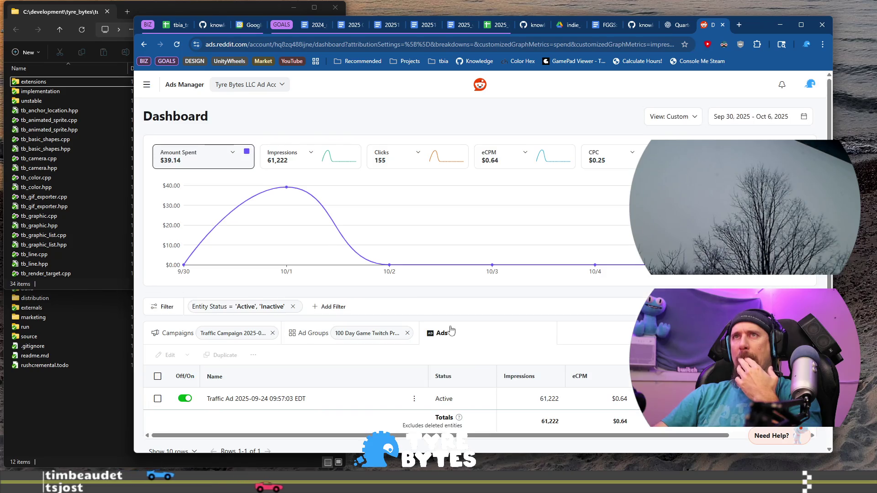
- Chart Frequency (1.53) instead of Amount Spent for Sep 30 – Oct 6
click(232, 154)
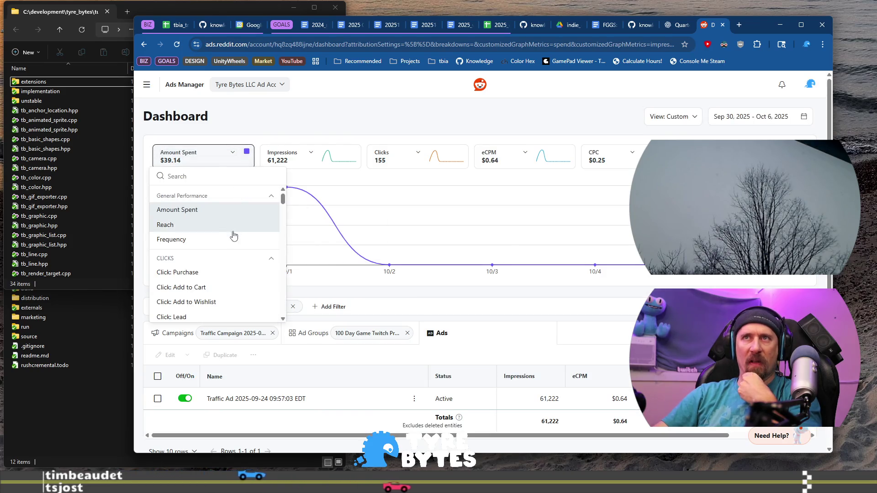
scroll(232, 298, down, 2)
scroll(232, 298, down, 2)
scroll(230, 298, down, 2)
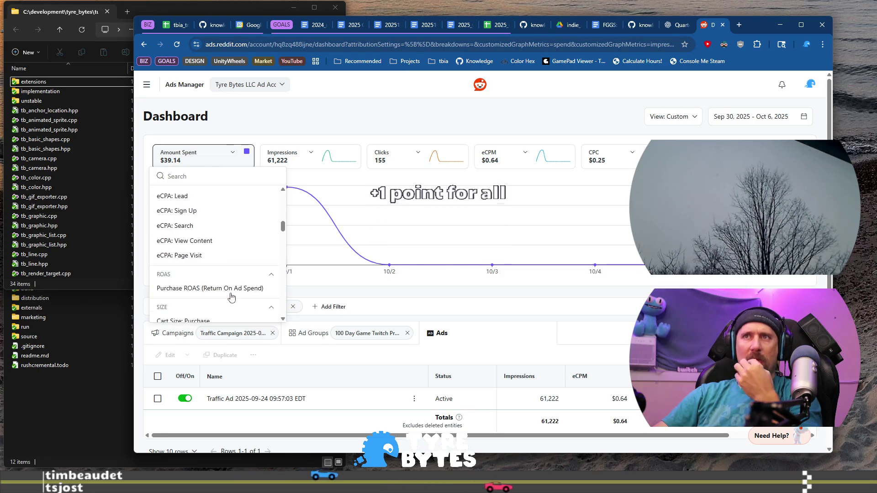
scroll(231, 298, down, 2)
scroll(230, 297, down, 2)
scroll(231, 298, down, 3)
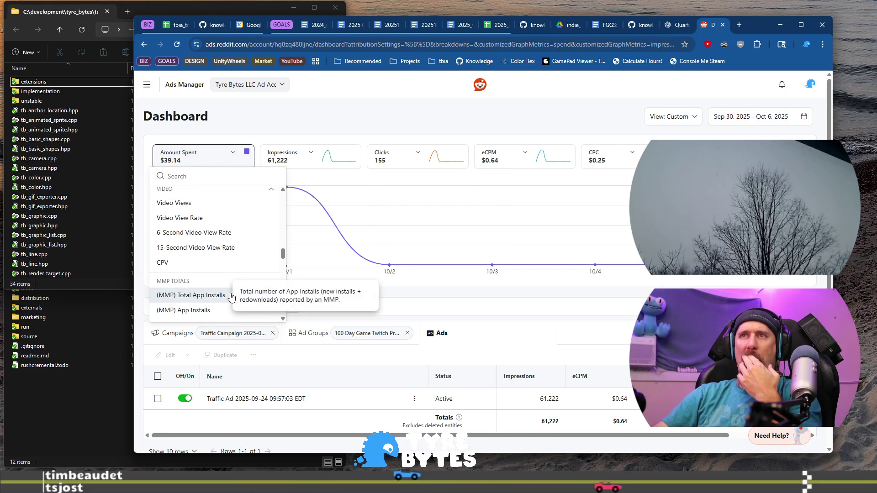
scroll(231, 297, down, 3)
scroll(231, 297, down, 2)
scroll(232, 298, down, 1)
scroll(231, 298, down, 1)
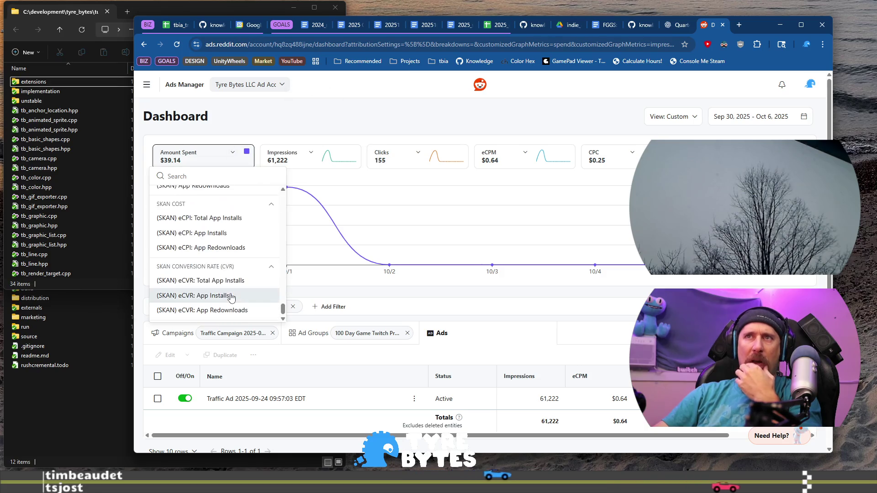
scroll(233, 297, down, 1)
scroll(231, 297, up, 5)
scroll(231, 298, up, 5)
scroll(232, 298, up, 5)
scroll(231, 298, up, 5)
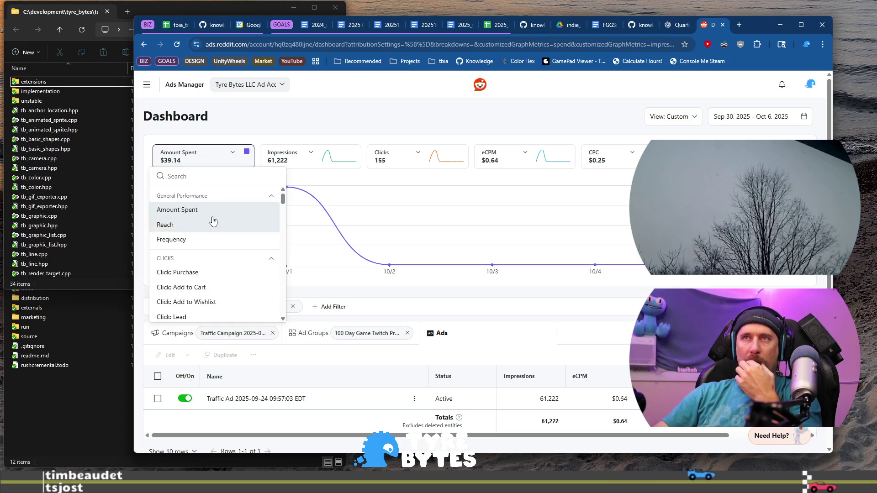
click(211, 241)
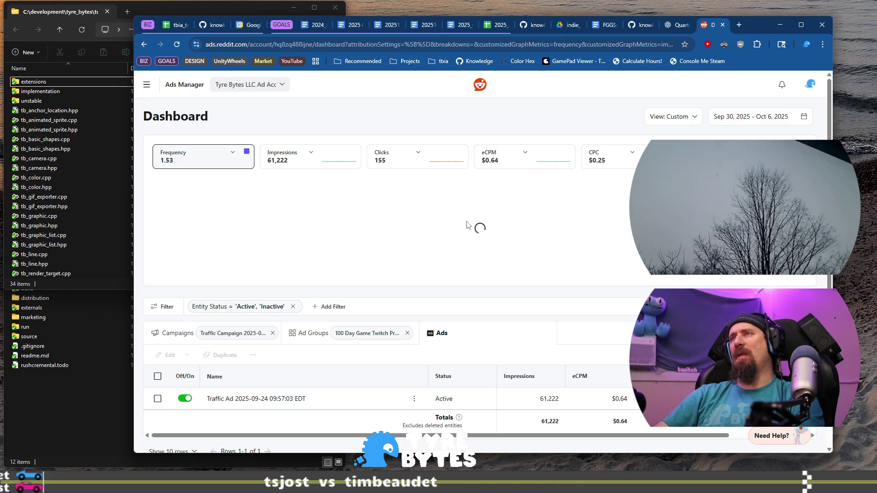
click(232, 156)
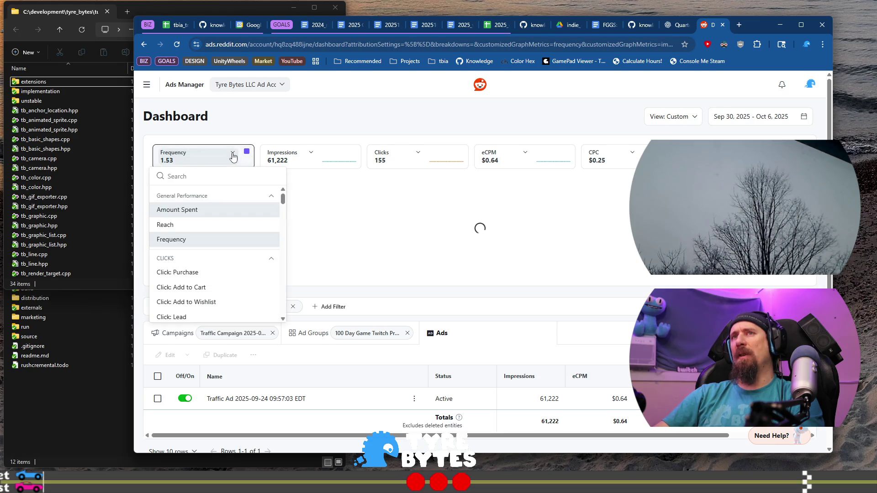
click(451, 251)
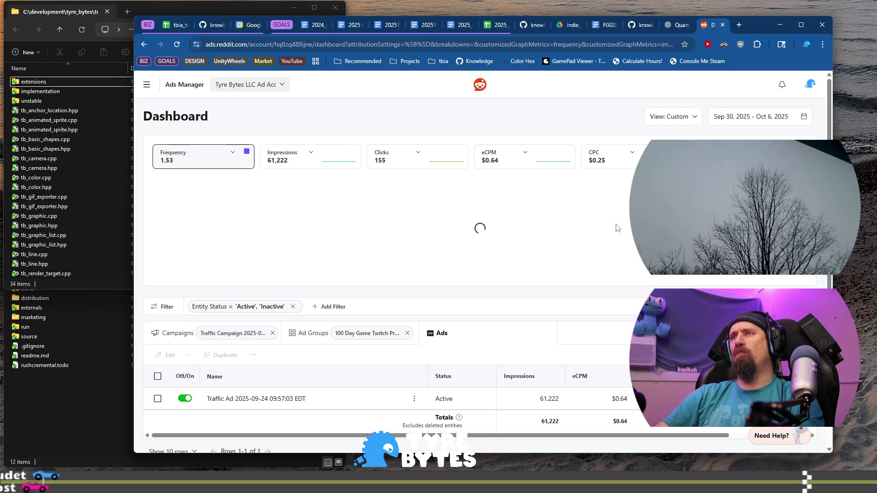
scroll(616, 228, down, 1)
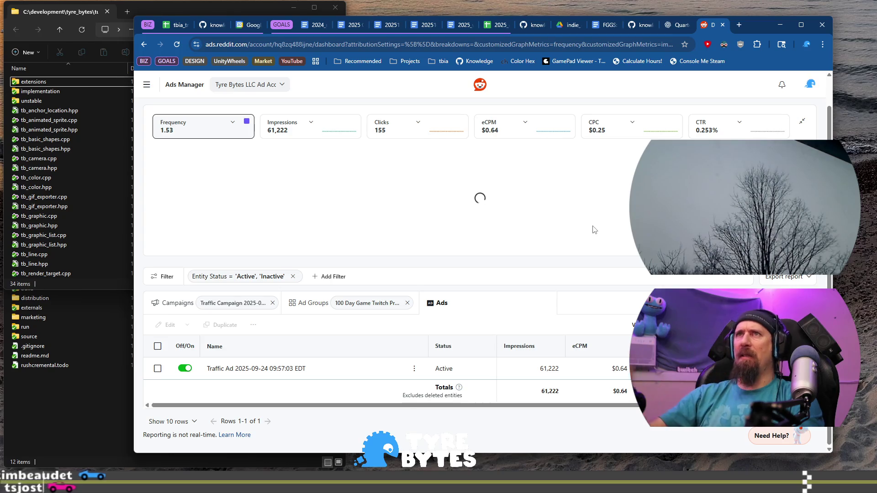
scroll(384, 200, up, 1)
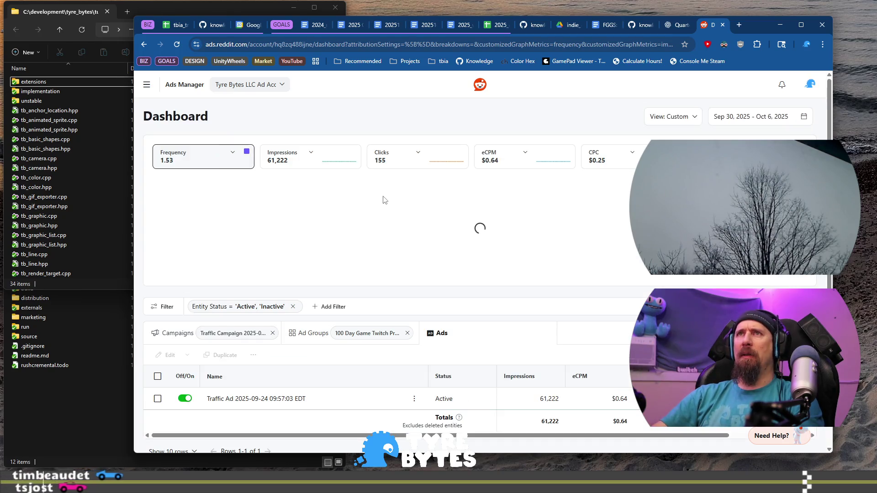
- Switch the chart metric back to Amount Spent ($39.14)
click(232, 153)
scroll(245, 268, down, 1)
scroll(245, 272, up, 1)
click(221, 210)
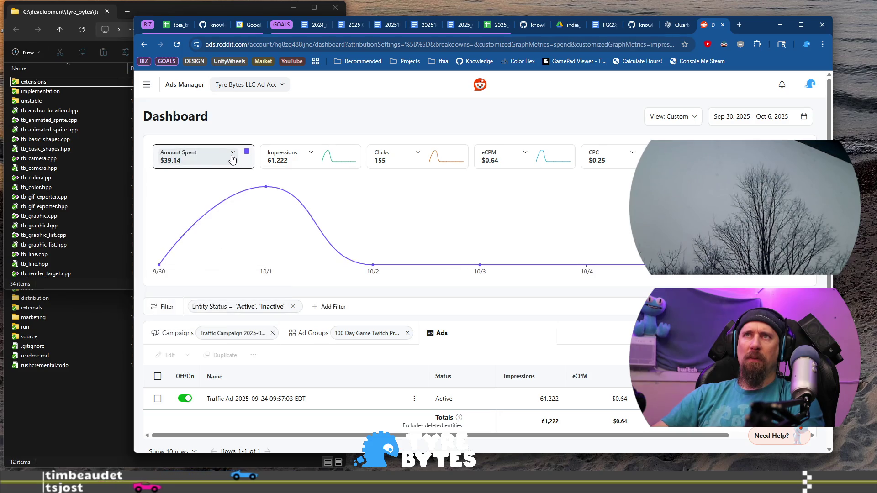
- Chart Reach (40,098) instead of Amount Spent, leaving later metric-list peeks unchanged
click(230, 155)
click(222, 225)
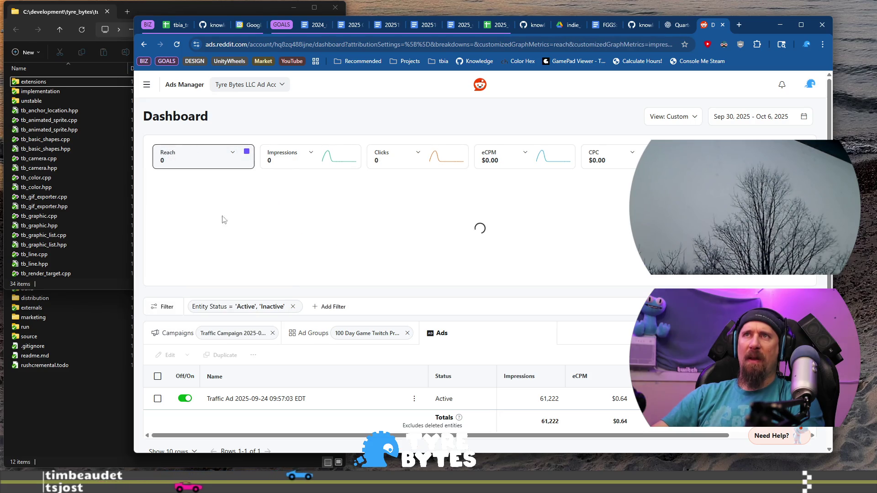
click(234, 161)
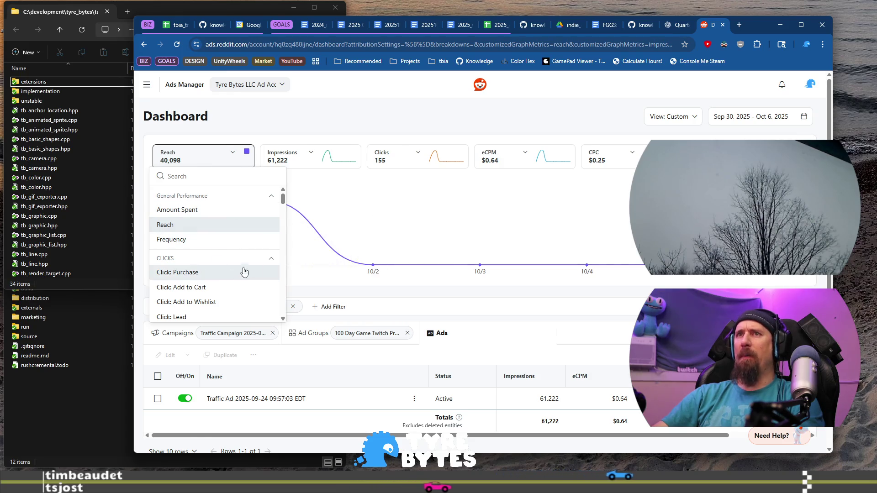
scroll(239, 272, down, 2)
click(390, 243)
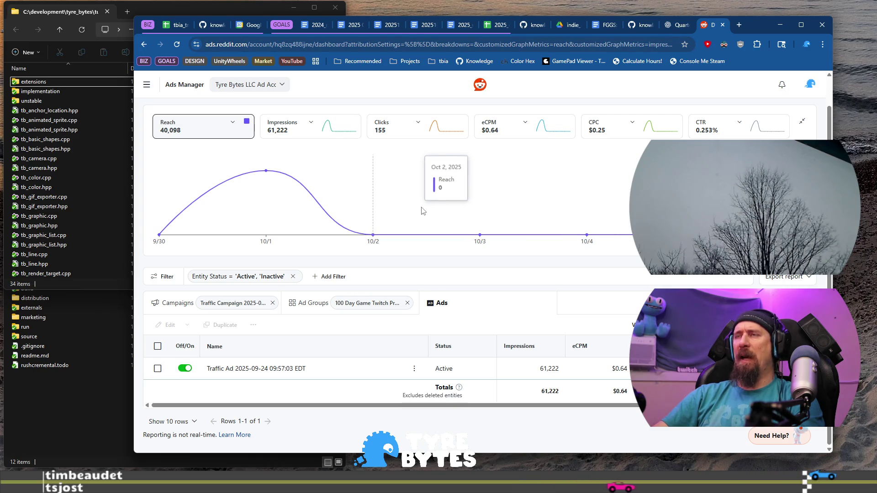
scroll(422, 210, up, 2)
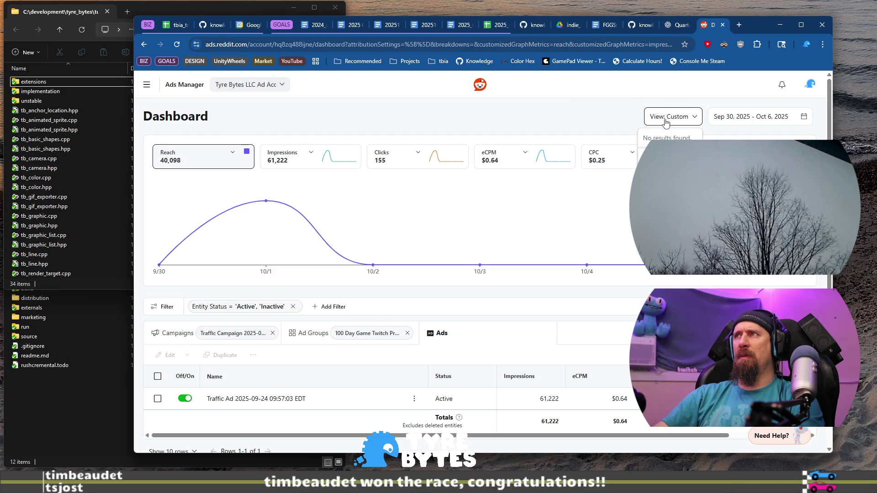
click(232, 156)
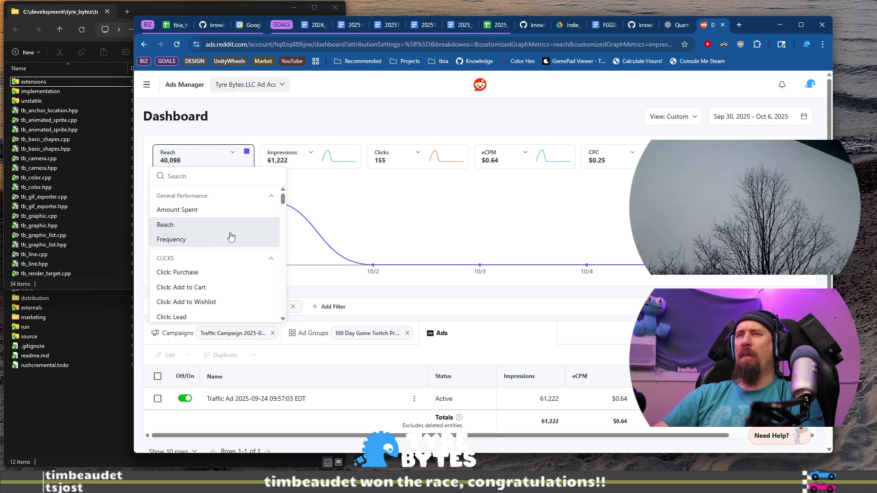
click(295, 230)
mouse_move(266, 201)
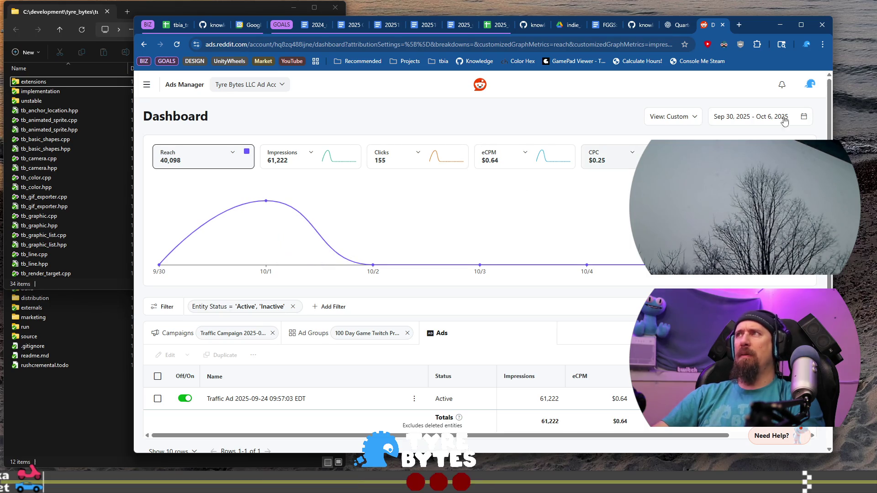
- Limit the dashboard to Oct 1, 2025, then close the Reddit Ads page
click(735, 122)
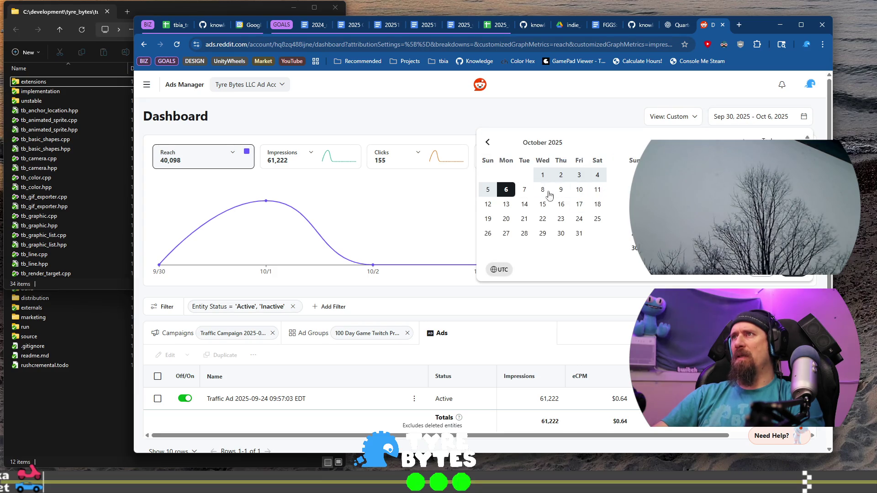
click(543, 176)
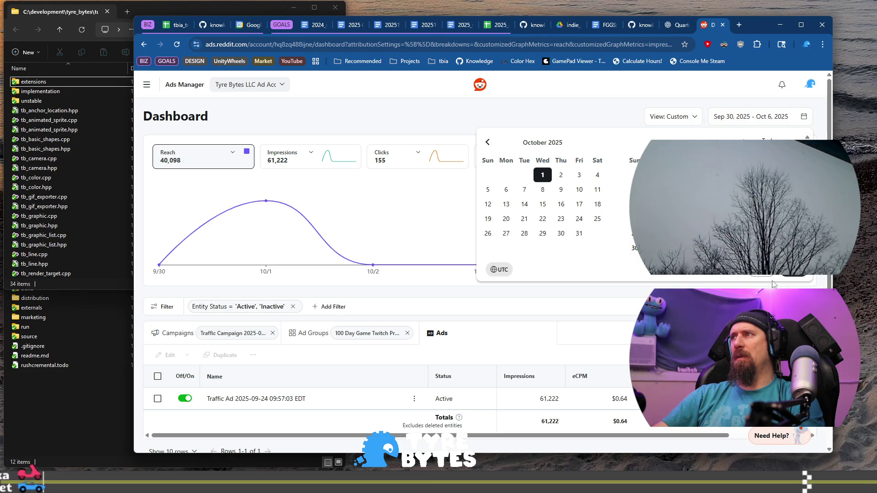
click(790, 277)
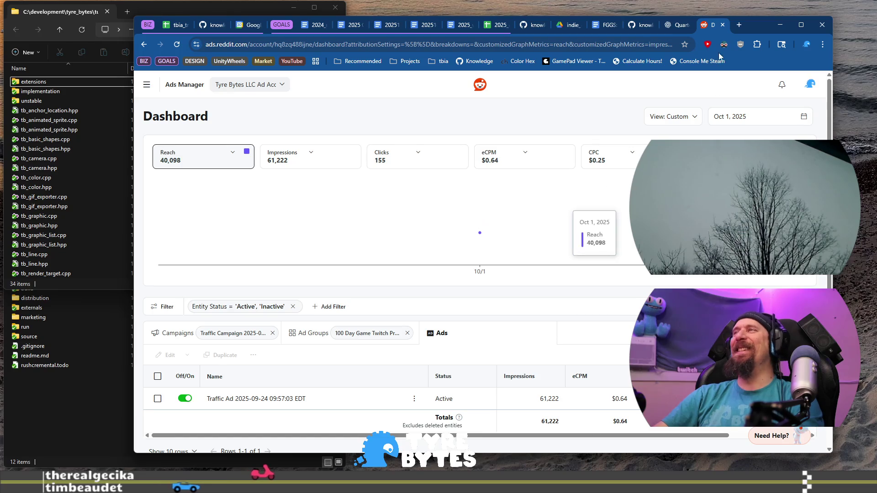
click(723, 25)
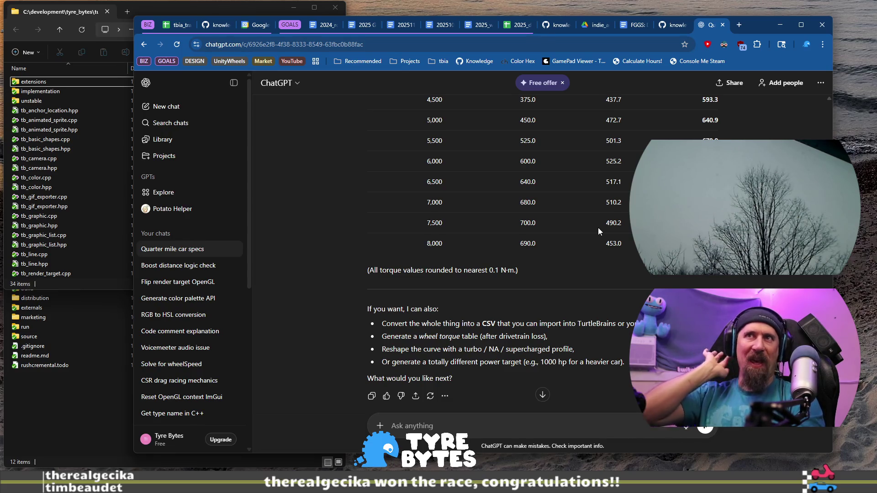
- Return to the tbia_tracker_2025 expense log and select the empty row 109
click(177, 25)
click(447, 368)
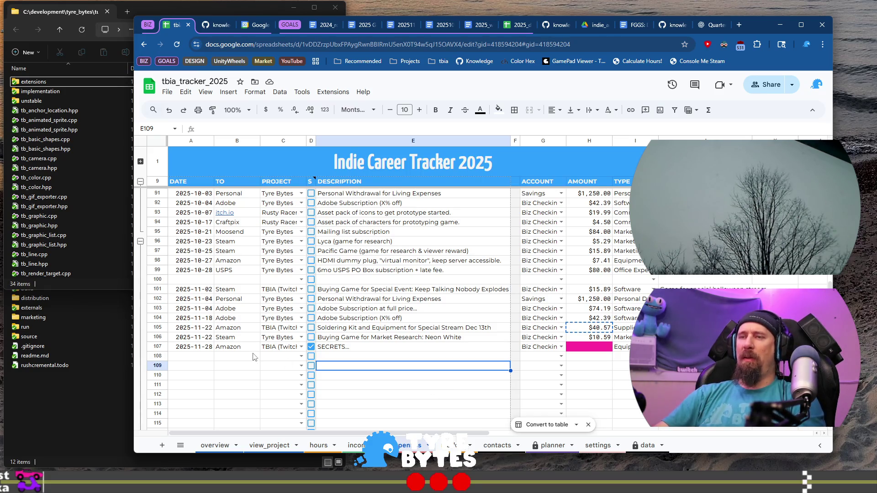
click(211, 369)
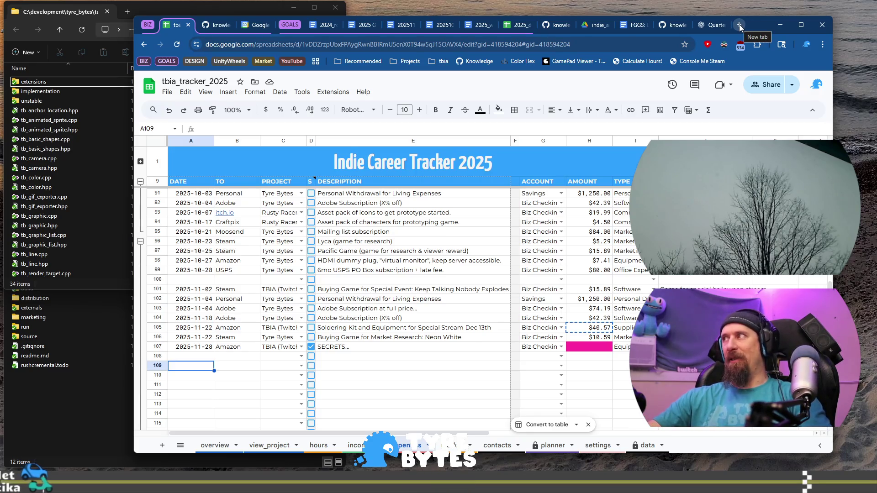
- Replace 'Asset Pack for Rusty Racer' with 'Soldering Kits for Event' in the last expense bullet, selecting its $24.49 amount
click(399, 27)
scroll(329, 329, up, 2)
scroll(329, 329, down, 2)
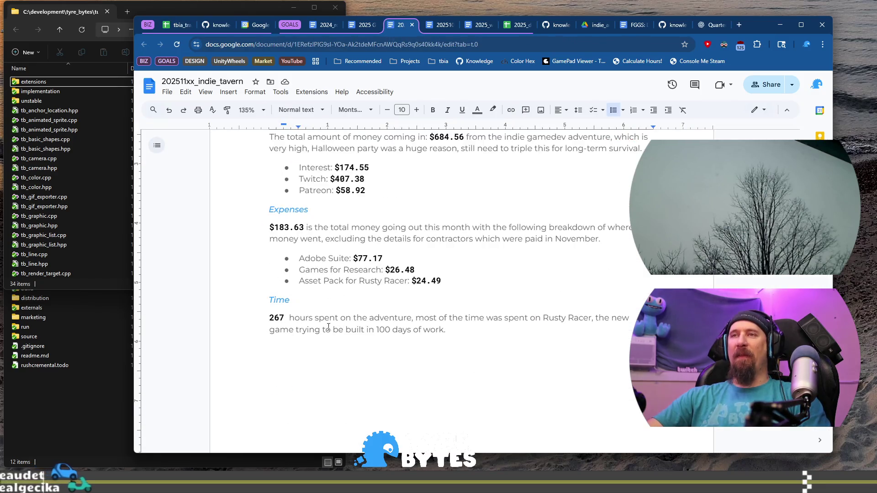
scroll(330, 329, up, 2)
scroll(272, 318, down, 2)
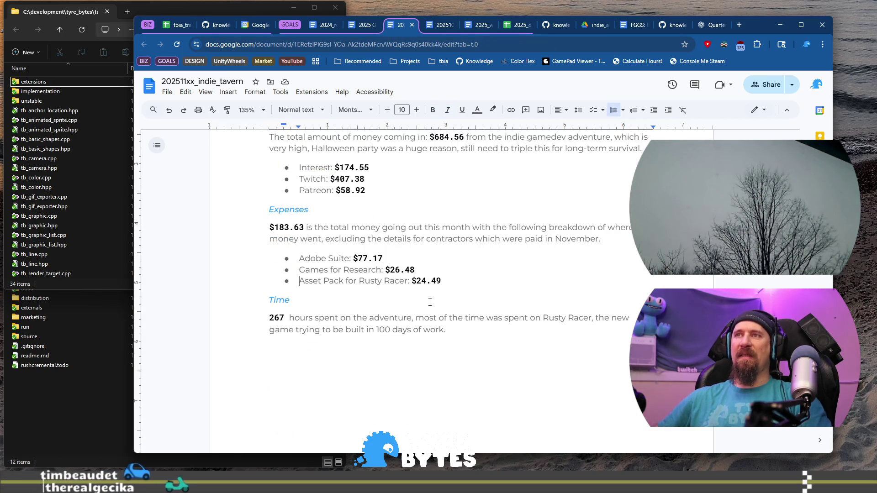
key(shift+End)
key(BackSpace)
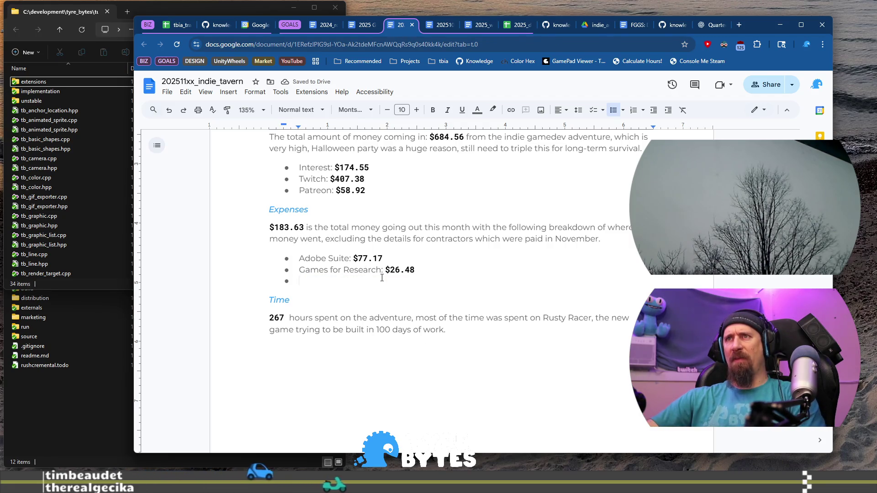
key(ctrl+z)
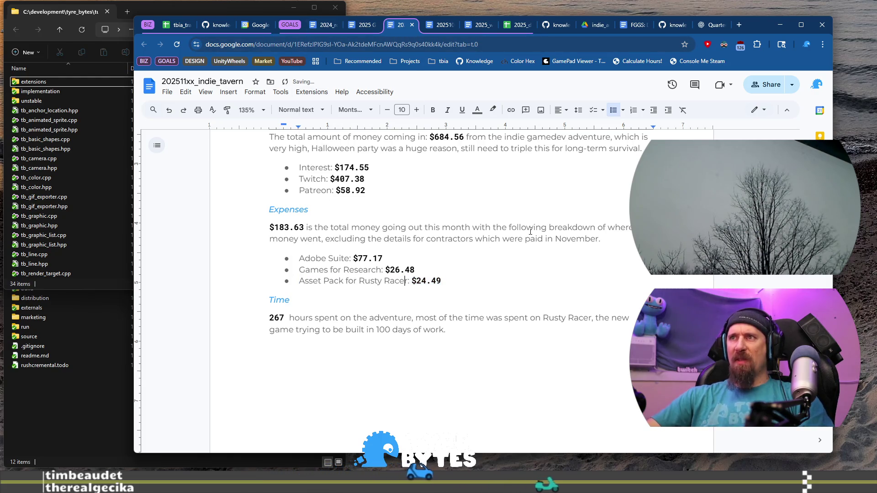
drag(298, 281, 409, 281)
text(Soldering )
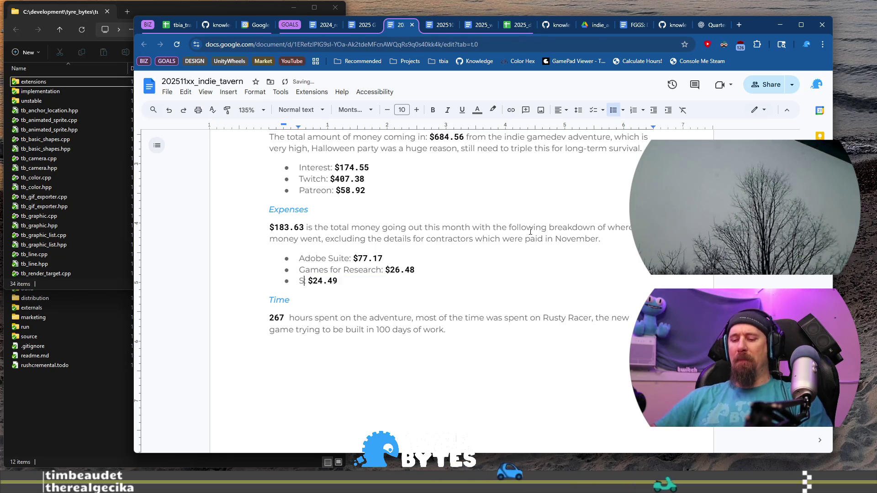
text(Equ)
key(BackSpace)
key(BackSpace)
key(BackSpace)
key(BackSpace)
text(Kits:)
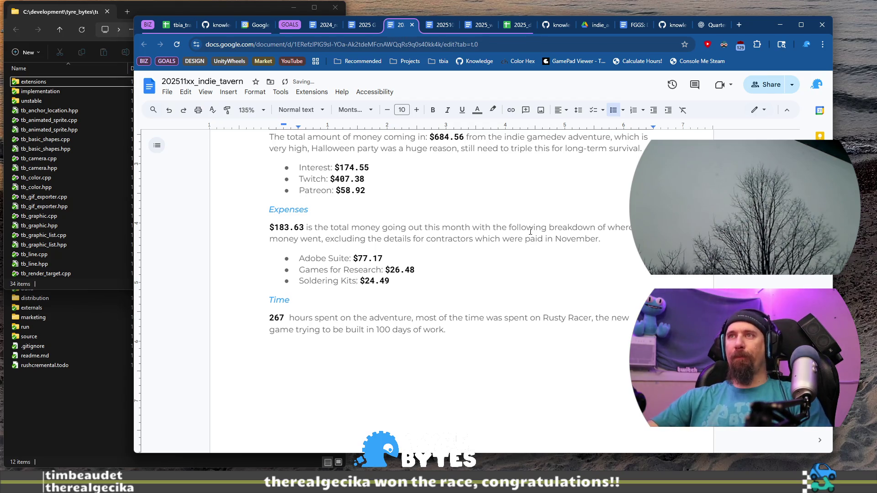
text(or Event)
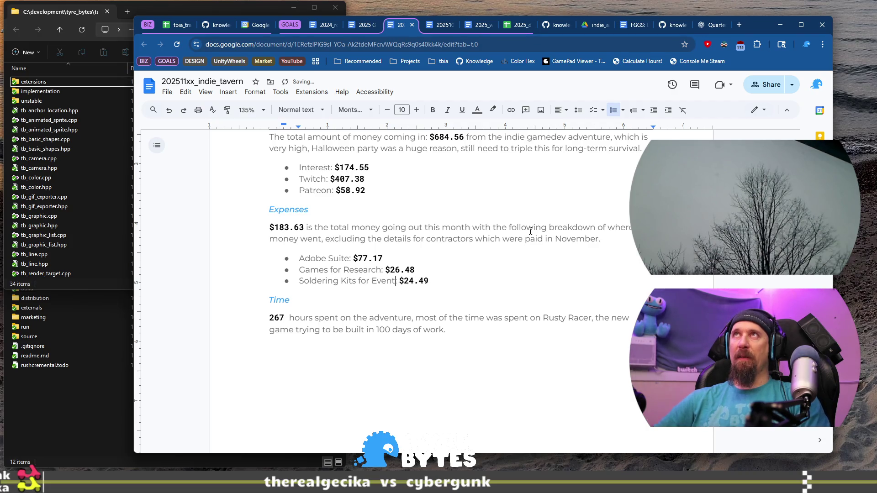
key(shift+End)
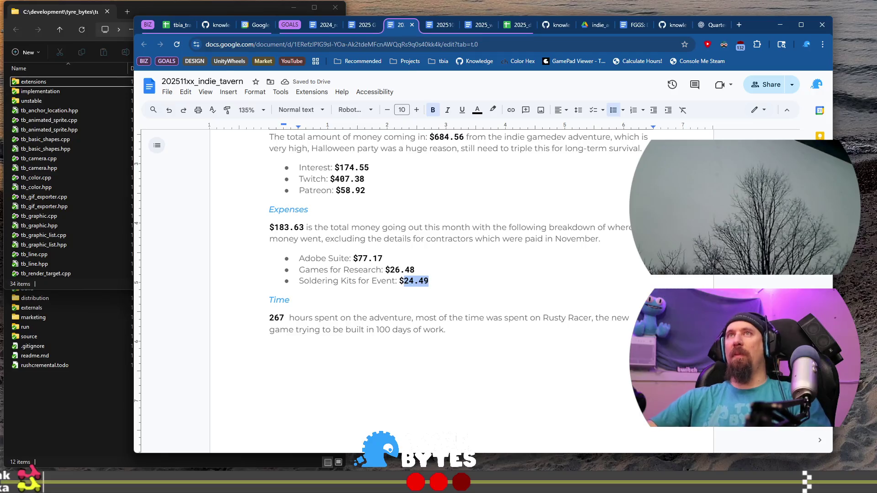
click(177, 25)
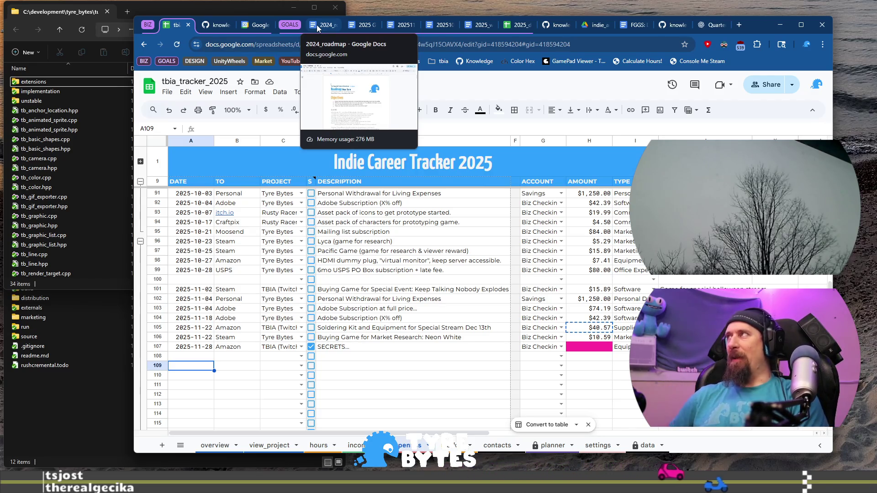
- Check the $24.49 Soldering Kits amount in the November report against the expense tracker
click(180, 356)
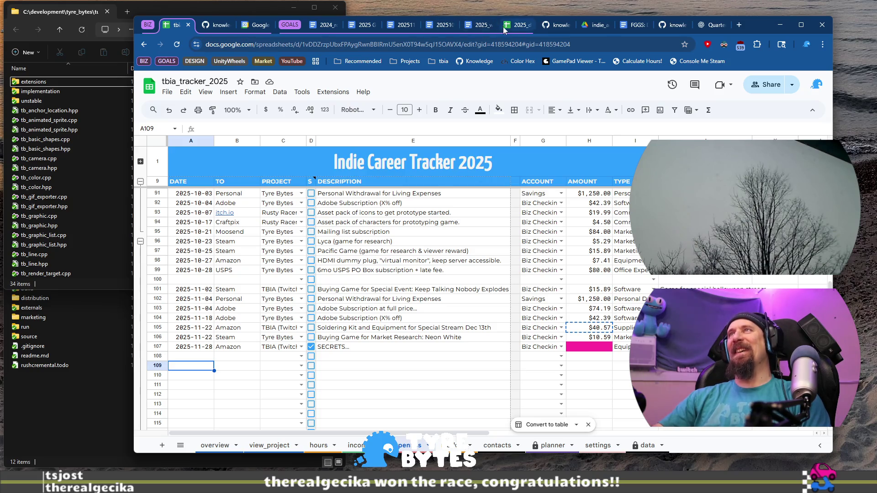
mouse_move(519, 25)
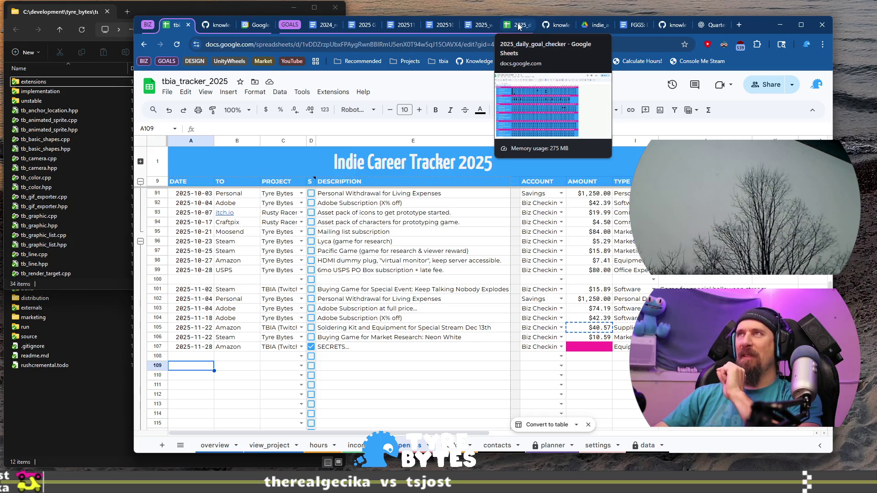
click(403, 25)
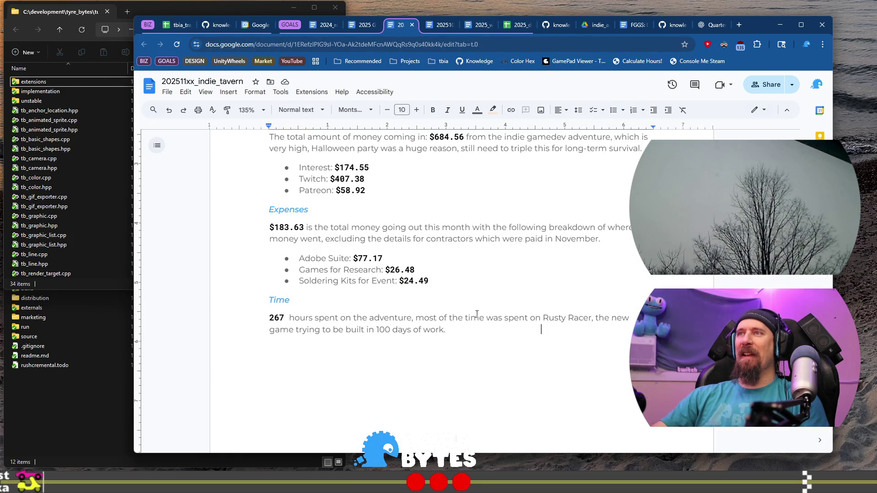
drag(411, 283, 402, 281)
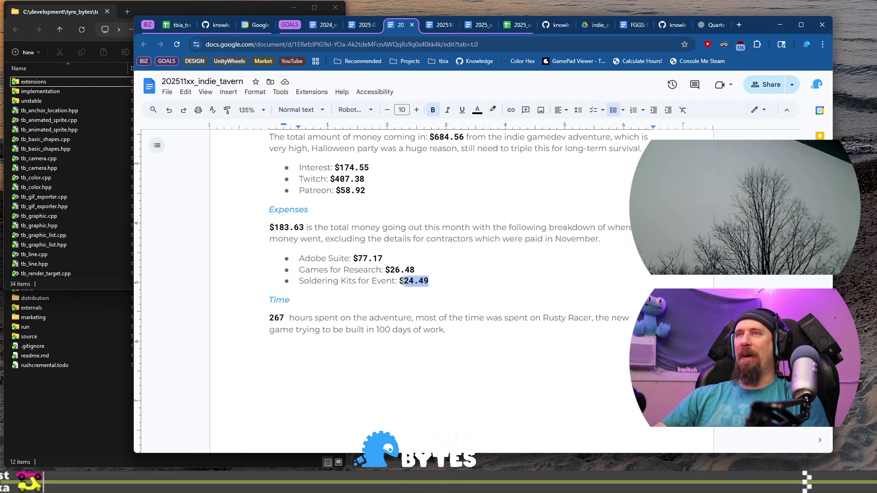
click(177, 25)
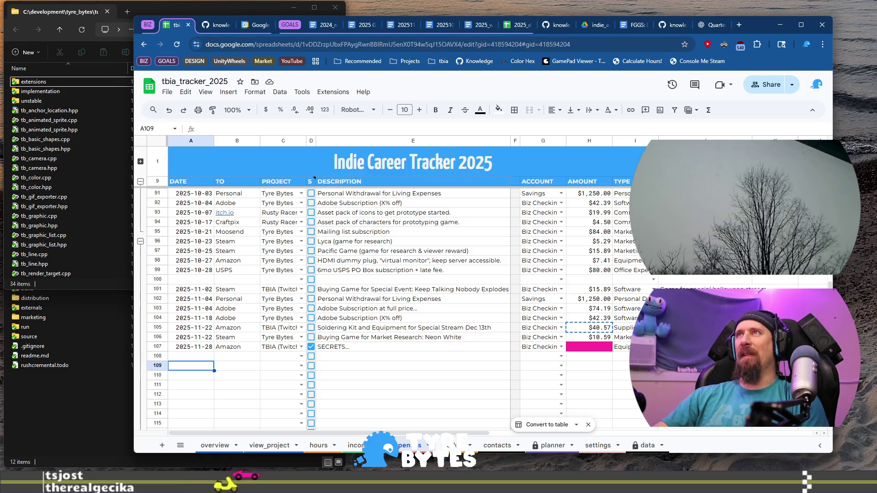
- Review the October 202510xx indie_tavern report, close it, and return to the tracker
click(444, 25)
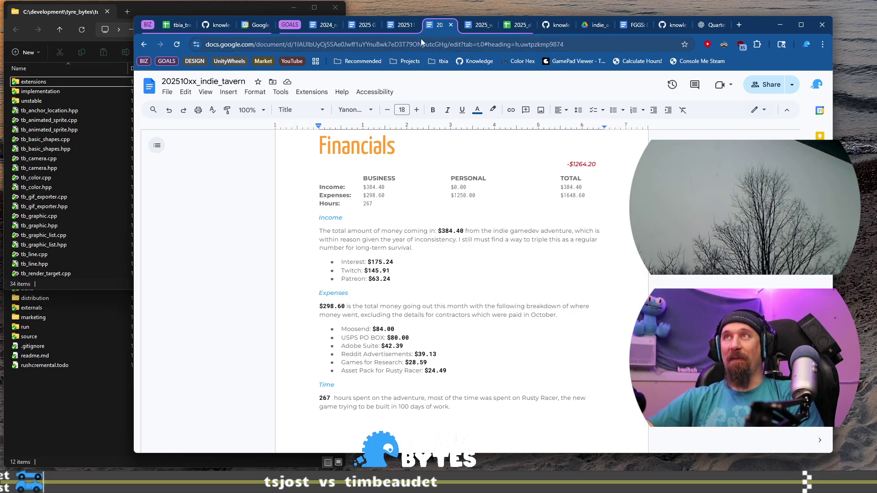
click(450, 25)
click(404, 25)
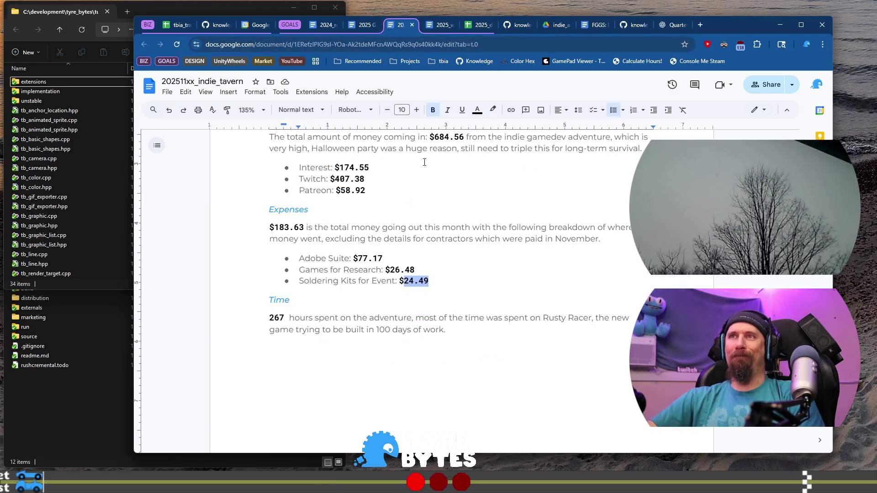
click(162, 27)
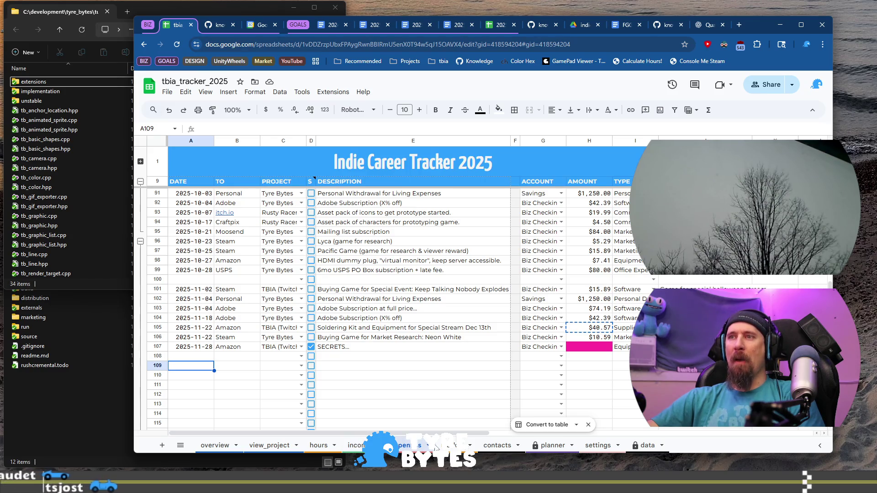
- Change Soldering Kits for Event to $40.57 and copy its line, undoing a stray duplicate bullet
click(414, 25)
key(shift+Right)
key(shift+Right)
key(shift+Right)
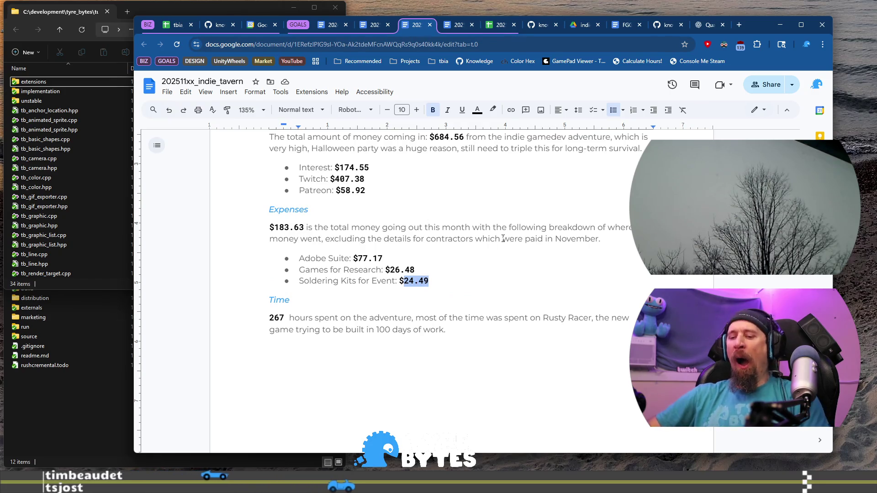
text(40.57)
key(shift+Home)
key(ctrl+c)
key(End)
key(Return)
key(ctrl+v)
key(ctrl+z)
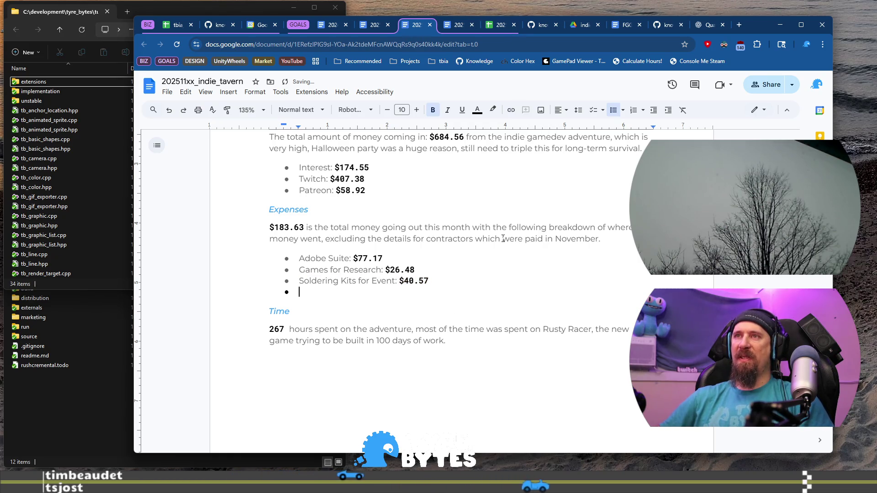
key(ctrl+z)
- Paste a Soldering Kits copy above and move Games for Research below it
key(Home)
key(Return)
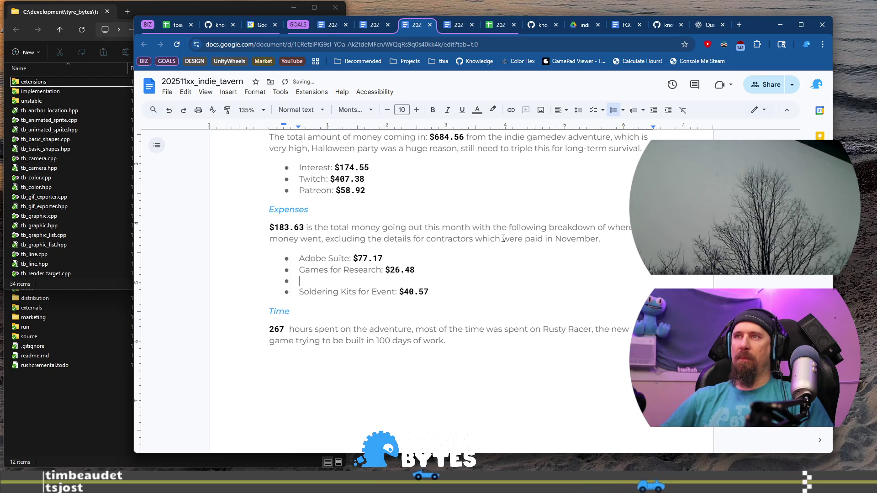
key(ctrl+v)
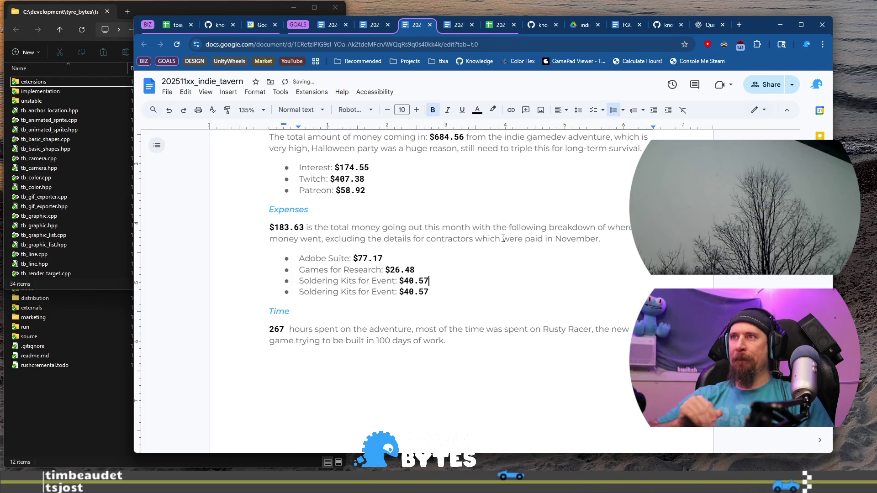
key(shift+End)
key(ctrl+x)
key(Down)
key(Down)
key(Return)
key(Up)
key(ctrl+v)
- Move the last Soldering Kits bullet into the empty slot and remove leftover blank lines
key(shift+Home)
key(ctrl+x)
key(Up)
key(Up)
key(shift+End)
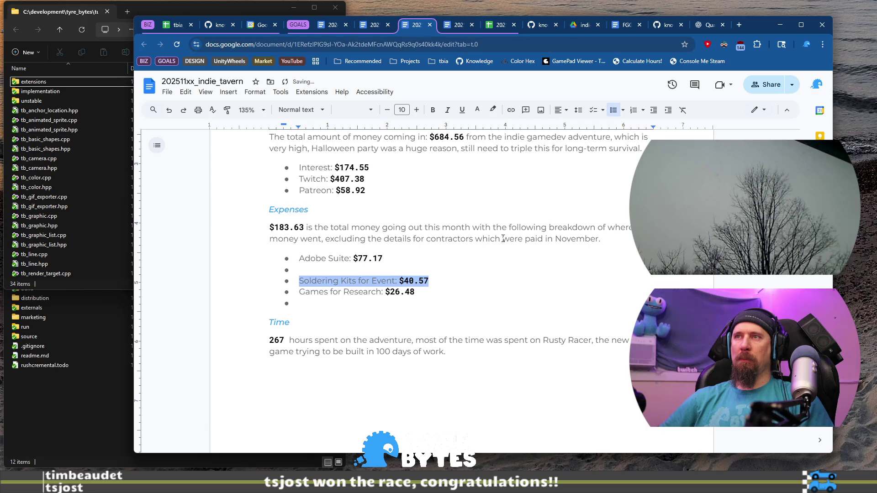
key(Up)
key(ctrl+v)
key(BackSpace)
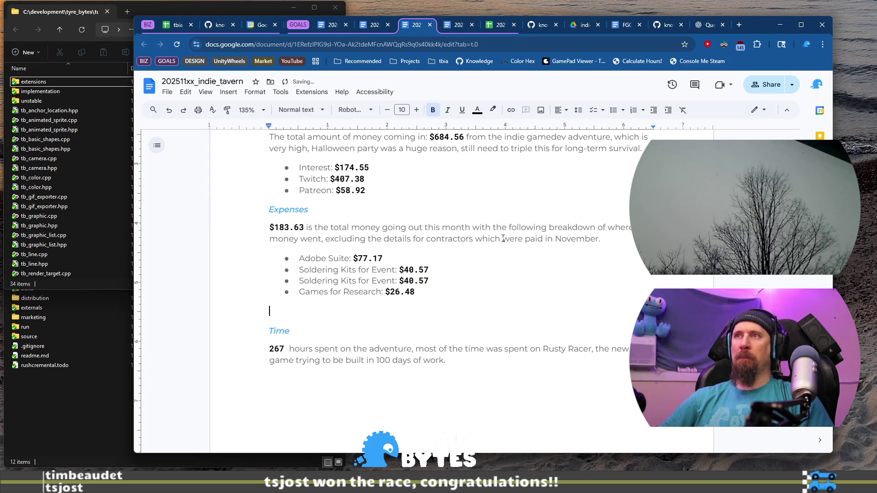
key(BackSpace)
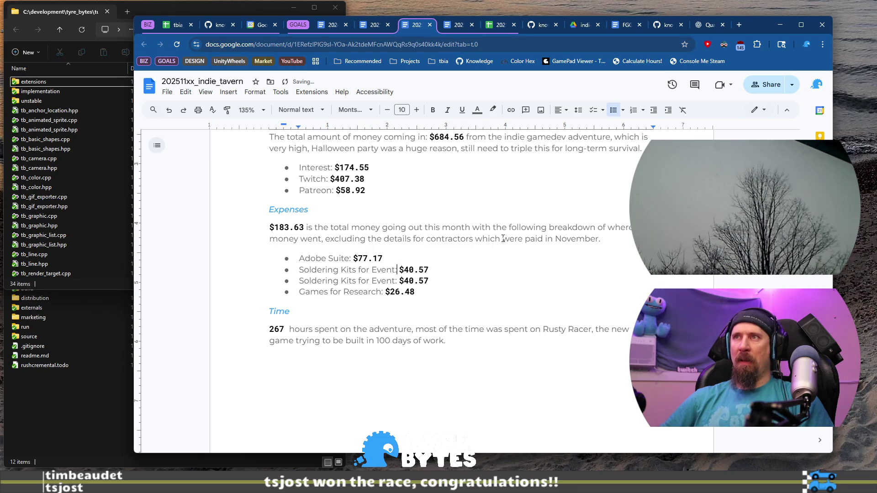
- Rename the duplicate line to Secrets with the placeholder amount $XX.YY
key(shift+Home)
text(S)
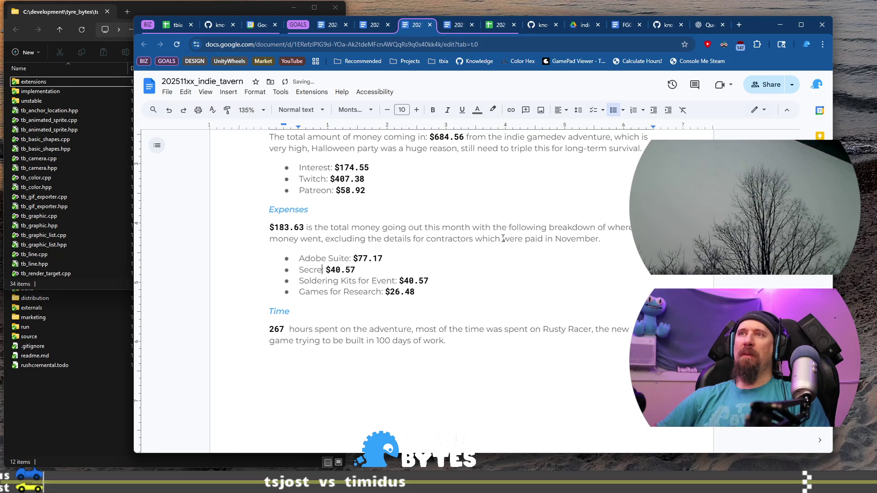
text(:)
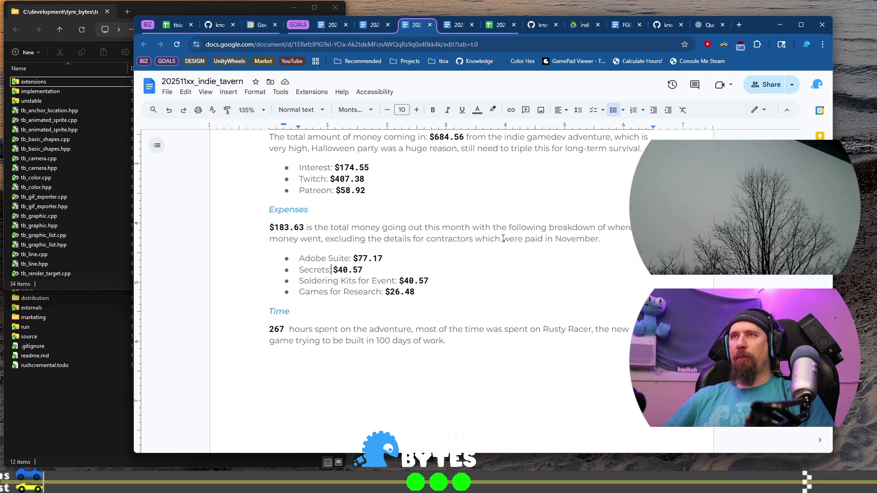
key(Right)
key(Right)
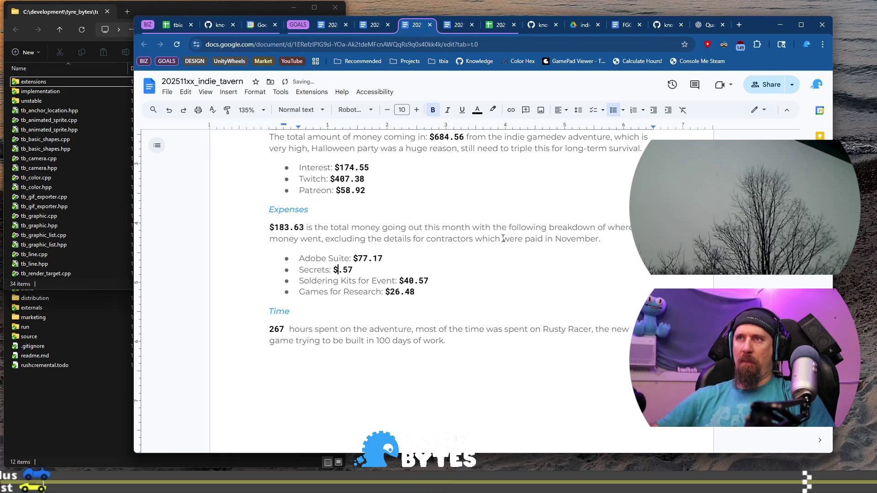
text(XX)
key(shift+End)
text(.YY)
key(Down)
key(Down)
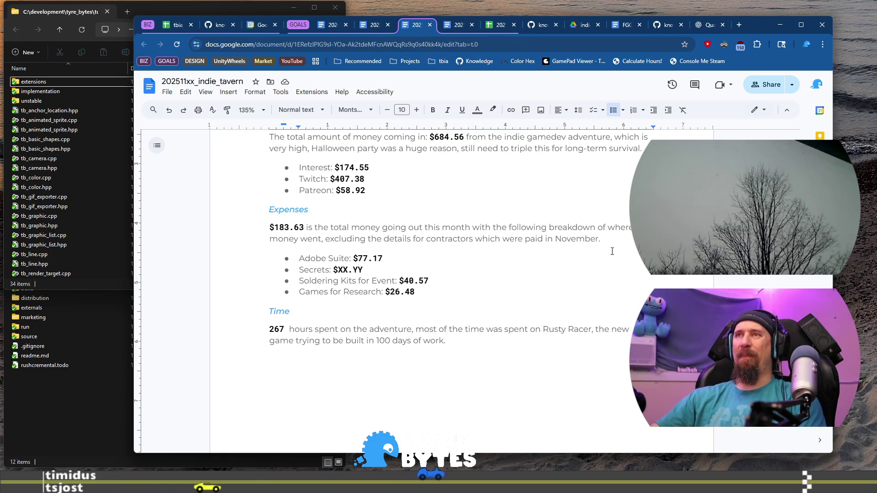
scroll(417, 268, down, 2)
scroll(421, 274, down, 2)
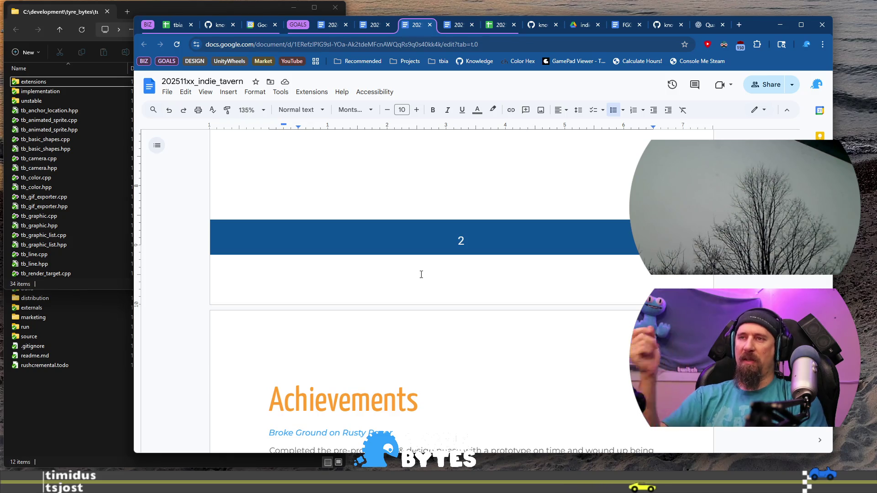
scroll(335, 317, down, 3)
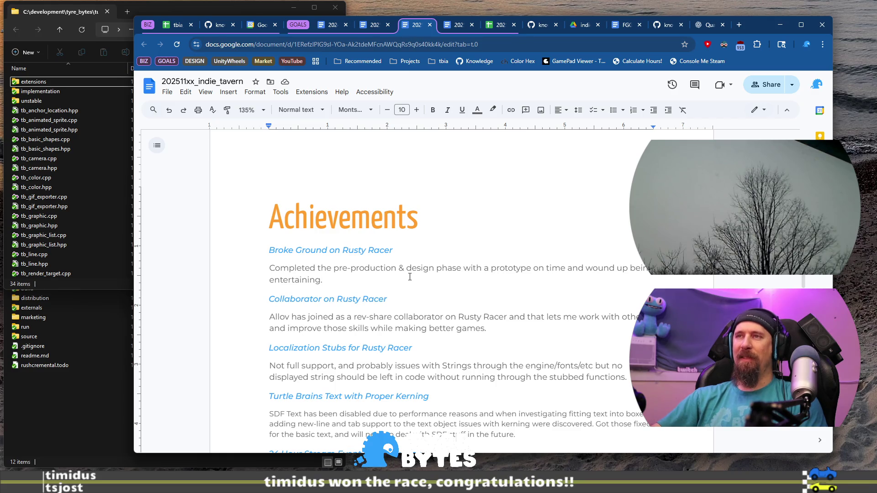
scroll(411, 276, down, 2)
scroll(409, 277, down, 3)
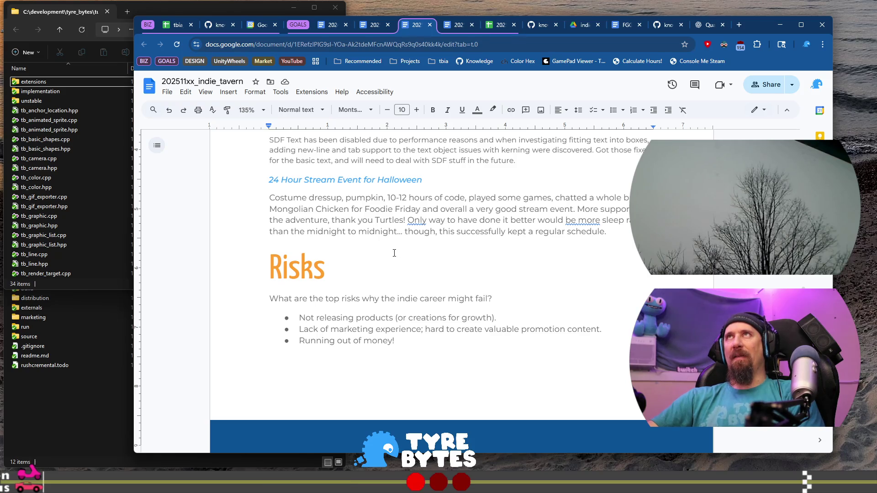
scroll(394, 253, down, 2)
scroll(370, 233, down, 5)
scroll(523, 280, down, 3)
scroll(524, 280, down, 5)
scroll(524, 280, up, 5)
scroll(524, 280, down, 6)
scroll(524, 281, down, 4)
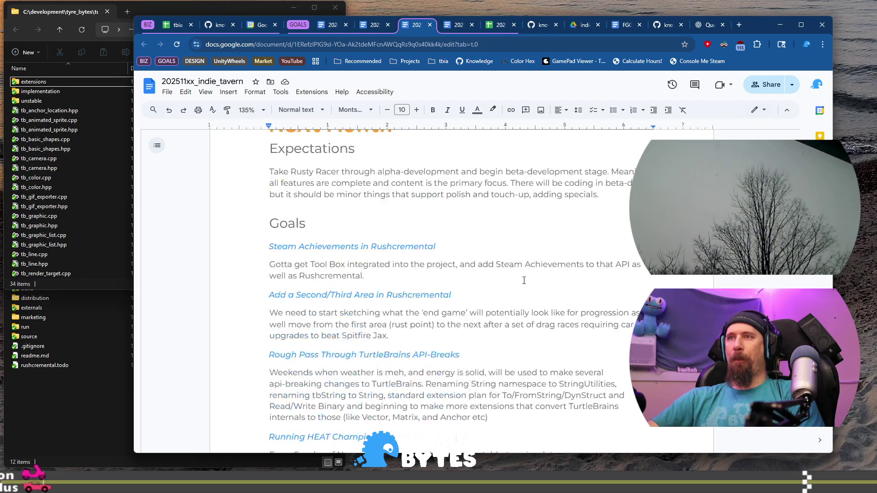
scroll(524, 280, down, 3)
scroll(523, 281, down, 1)
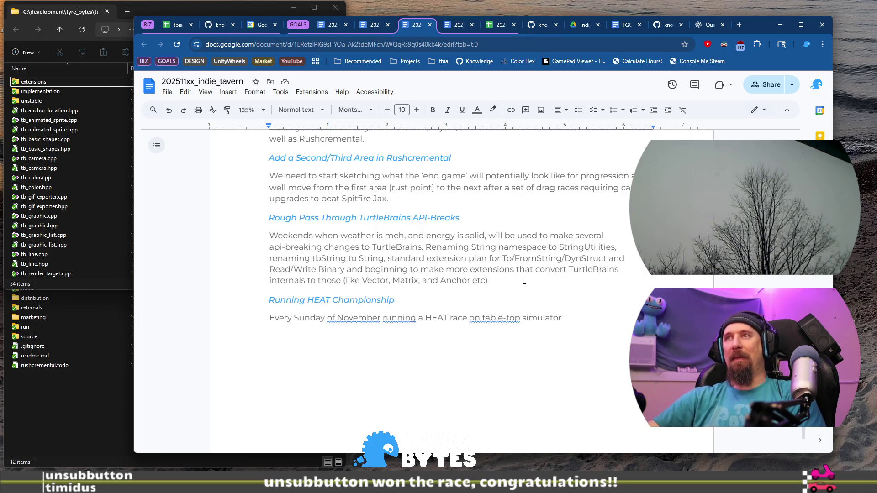
scroll(524, 281, up, 3)
click(268, 247)
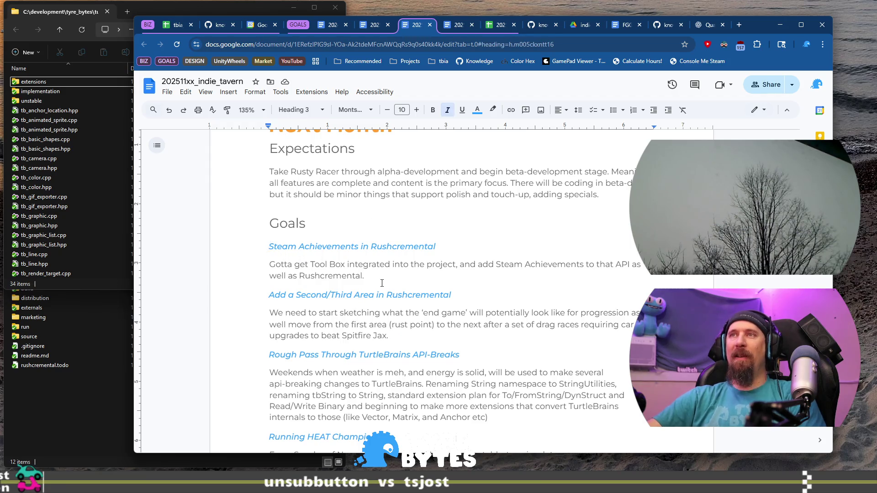
scroll(382, 284, up, 2)
scroll(261, 302, down, 1)
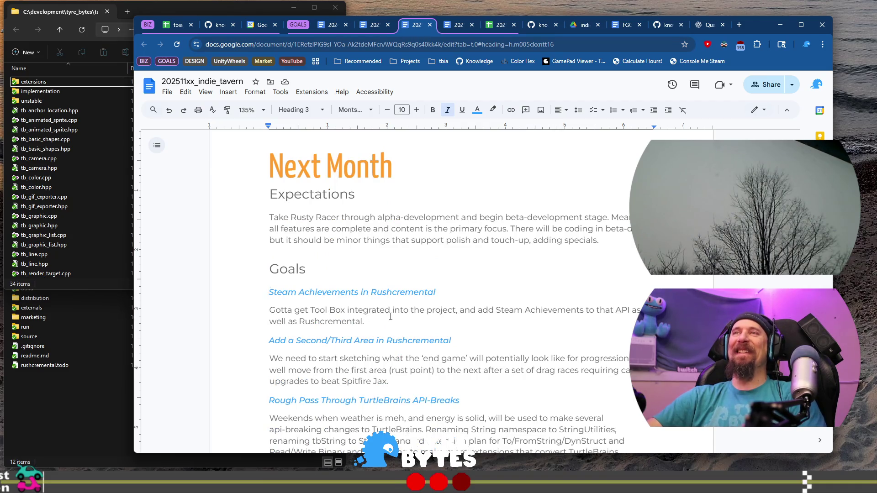
scroll(391, 316, up, 2)
scroll(391, 317, up, 5)
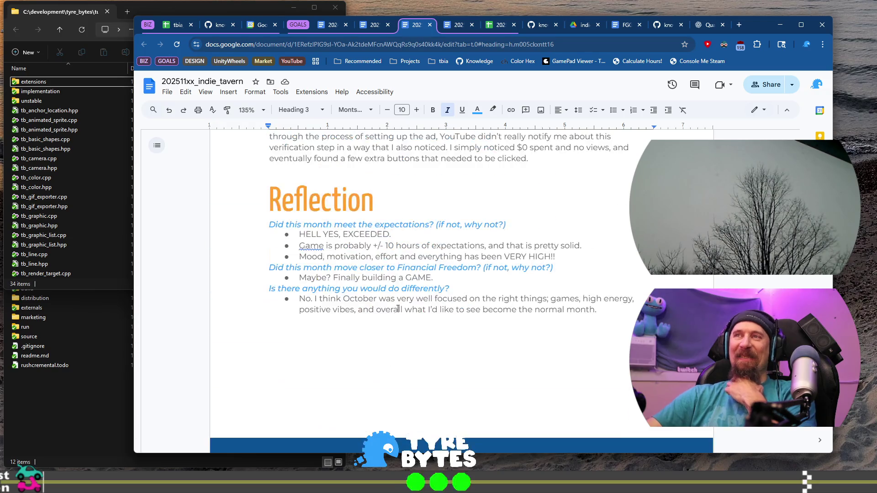
scroll(396, 312, up, 2)
scroll(406, 255, up, 4)
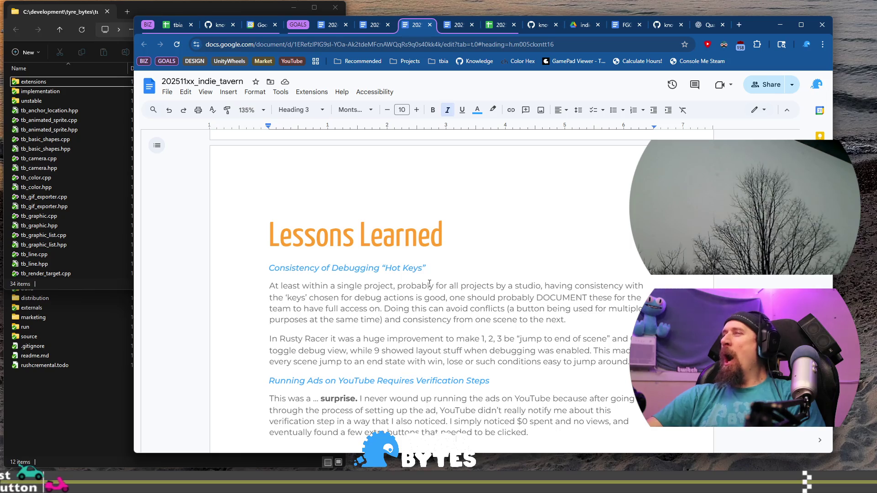
scroll(429, 284, up, 5)
scroll(418, 288, up, 5)
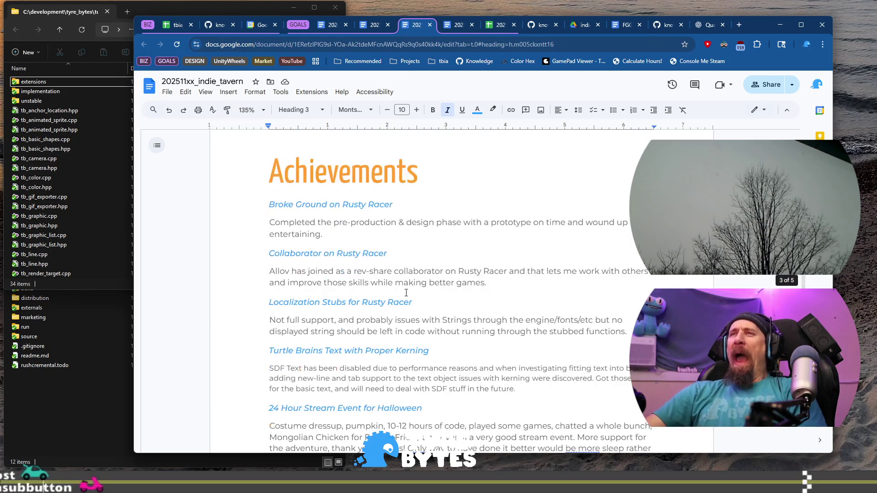
scroll(405, 293, up, 2)
scroll(406, 292, up, 2)
scroll(407, 291, up, 5)
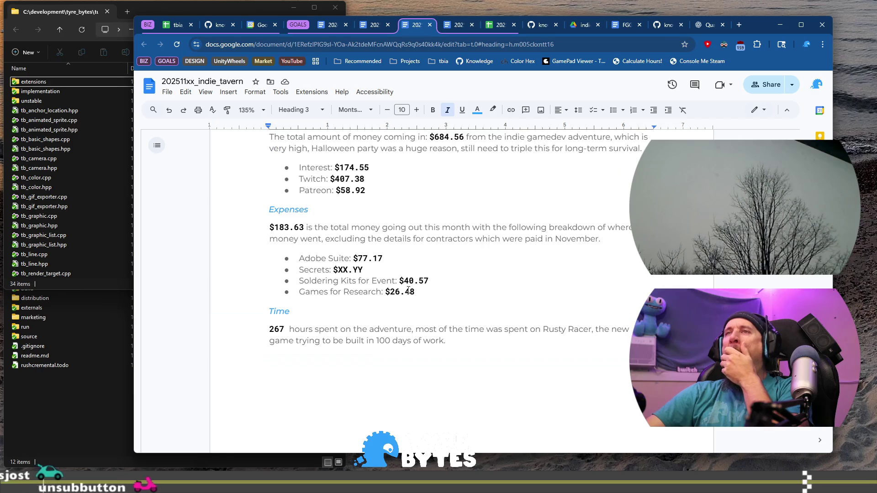
scroll(409, 291, down, 5)
scroll(410, 288, down, 5)
scroll(414, 289, up, 3)
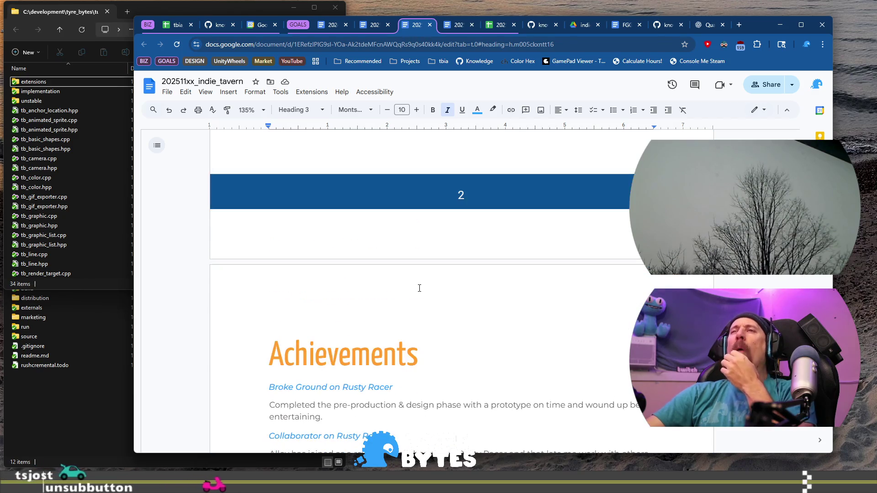
scroll(421, 288, up, 3)
scroll(425, 287, down, 5)
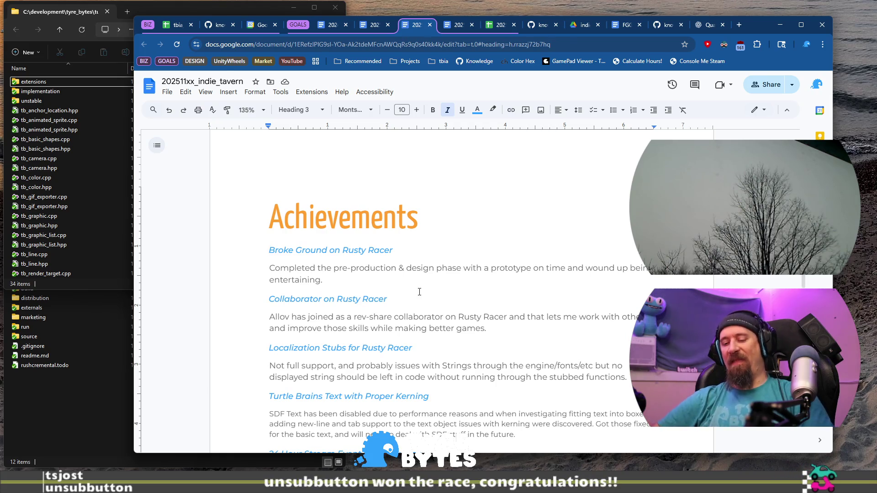
key(ctrl+t)
text(aerator)
key(Down)
key(Up)
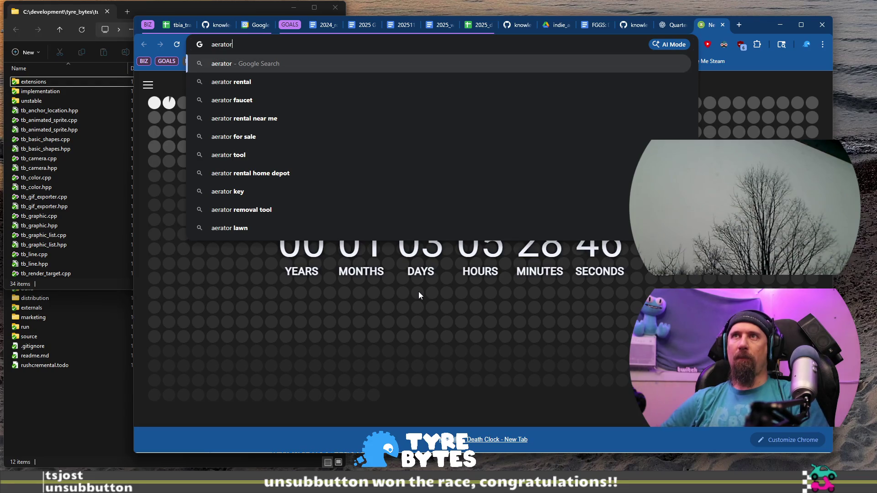
key(Down)
key(Down)
key(Return)
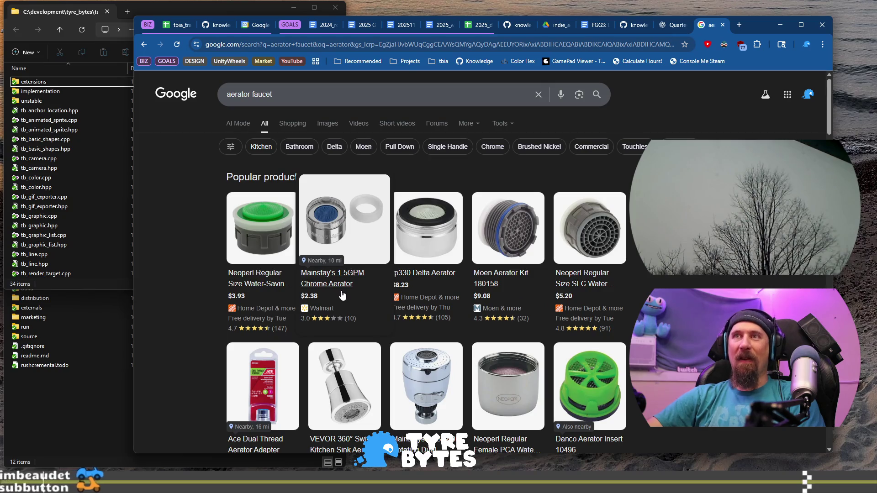
scroll(212, 297, down, 2)
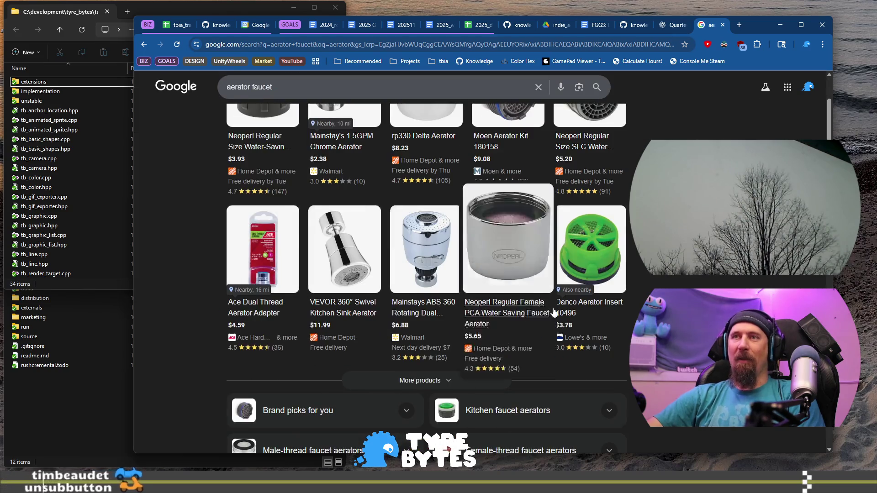
scroll(212, 298, down, 4)
scroll(211, 298, up, 6)
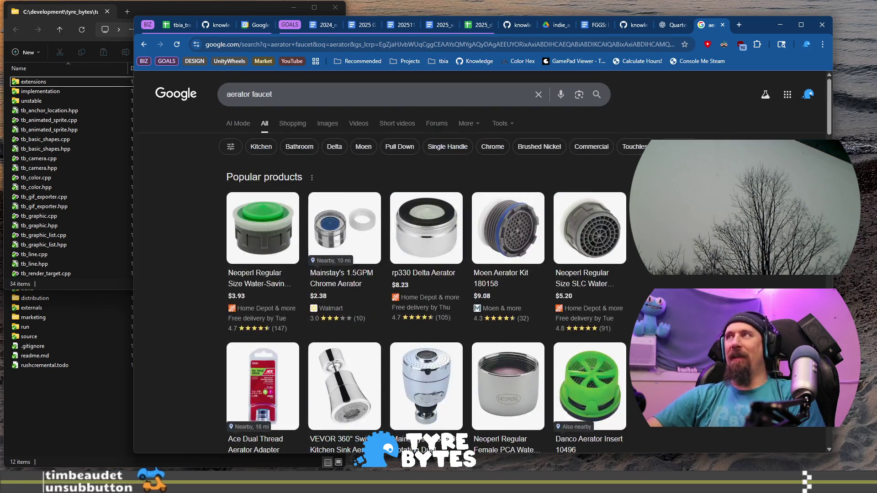
click(725, 25)
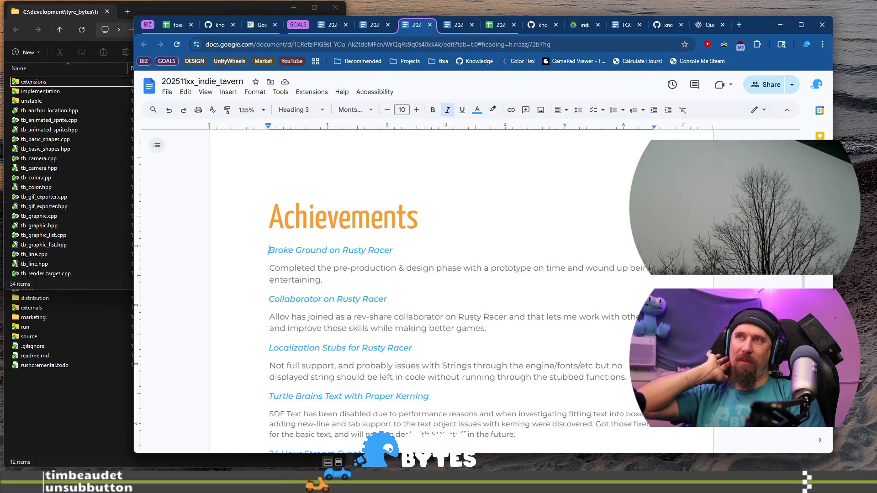
- Delete the entries from Broke Ground through Turtle Brains, leaving only the 24 Hour Stream Event
click(343, 280)
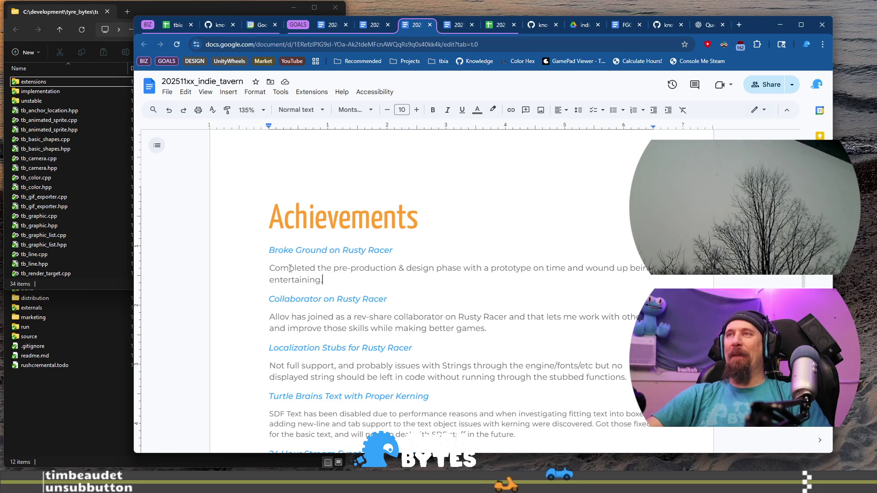
triple_click(307, 267)
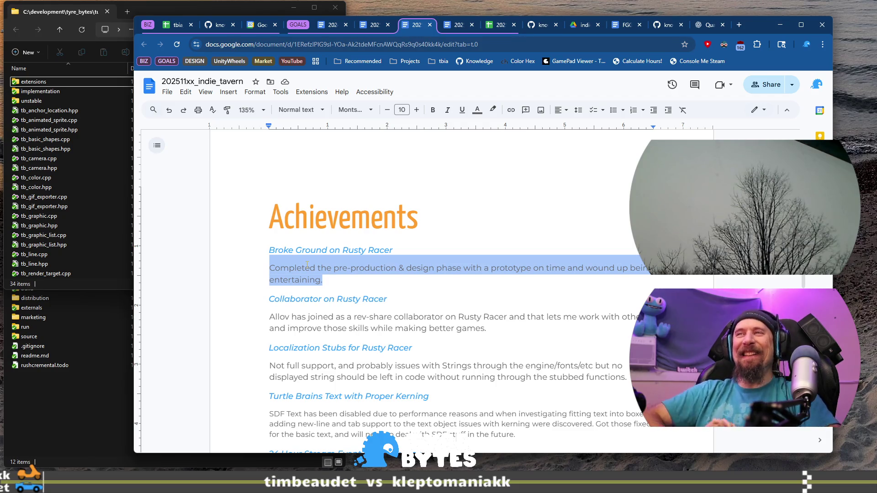
key(Up)
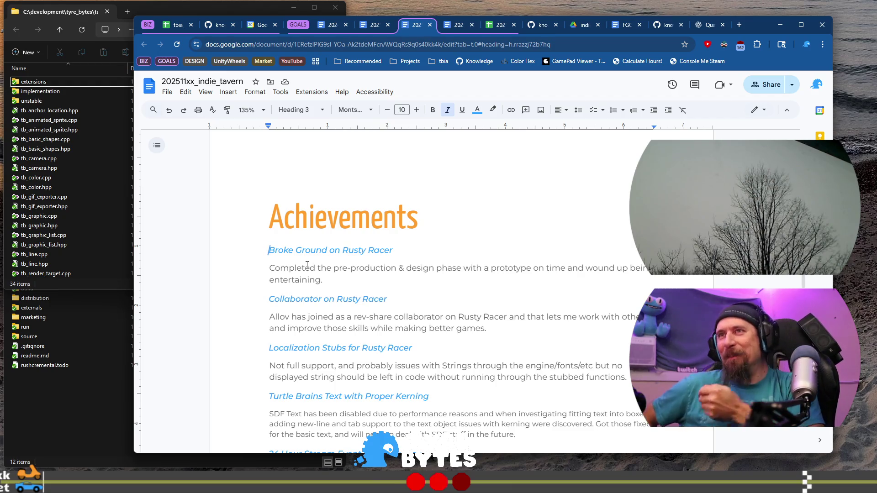
scroll(306, 266, down, 2)
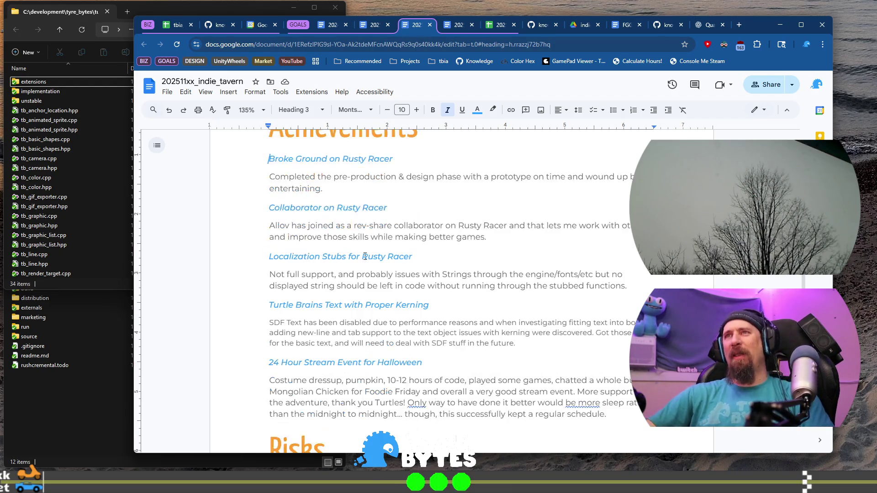
shift+click(540, 320)
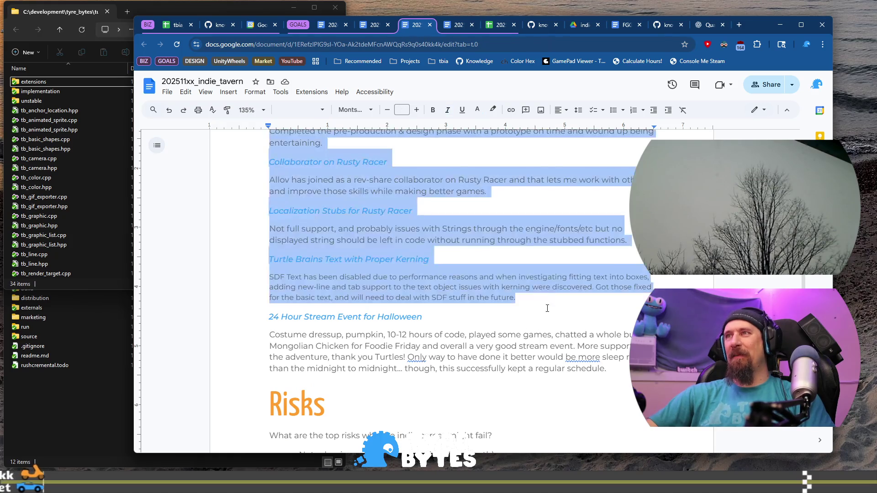
scroll(551, 322, up, 3)
scroll(556, 322, down, 3)
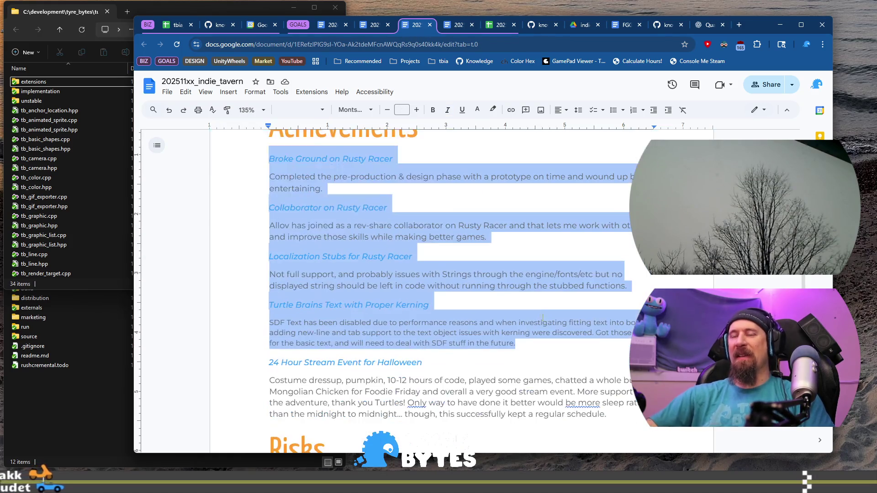
key(BackSpace)
key(BackSpace)
key(Down)
key(shift+Home)
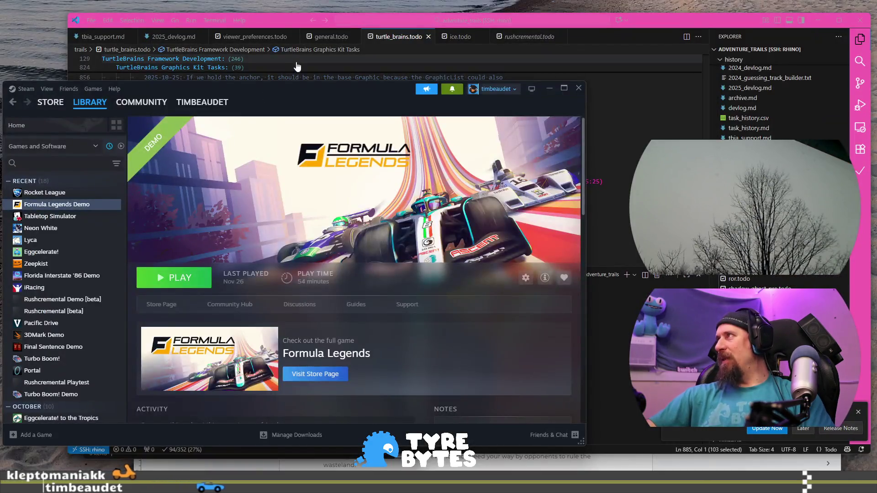
click(297, 67)
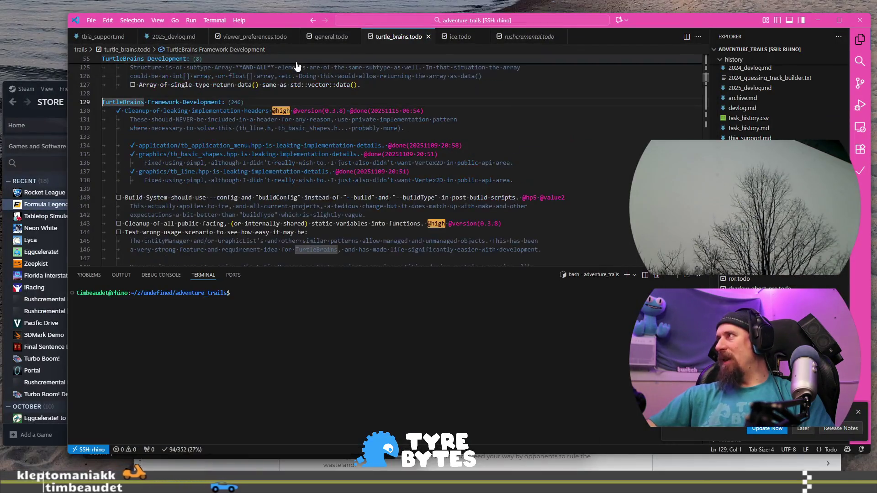
- Review the 2025-11-06 Rushcremental notes in 2025_devlog.md, then return to the Halloween heading
click(296, 63)
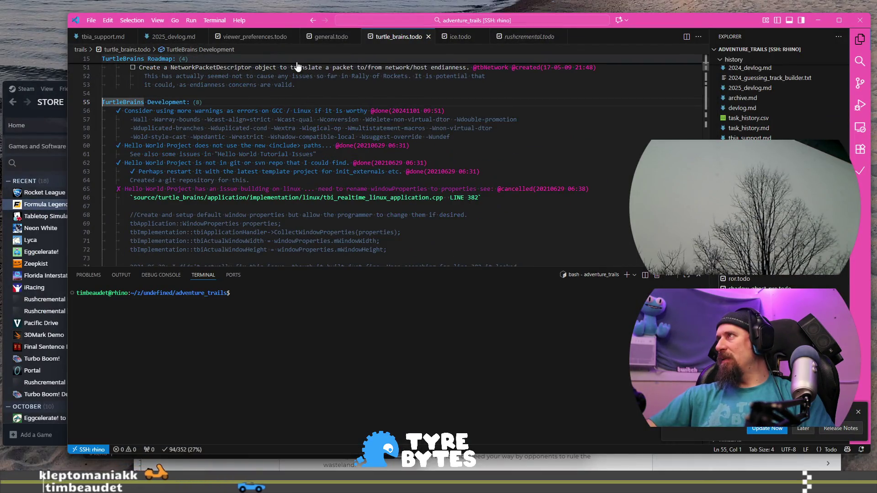
click(173, 36)
key(ctrl+j)
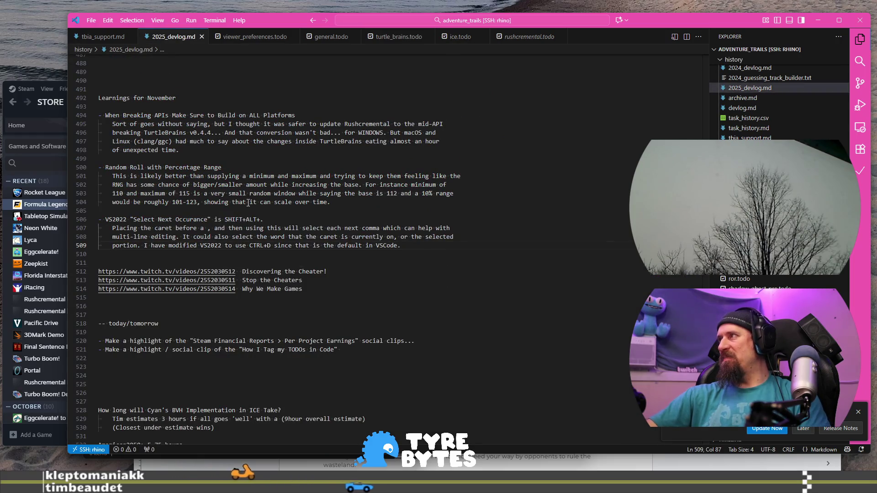
scroll(250, 201, up, 3)
scroll(207, 288, up, 10)
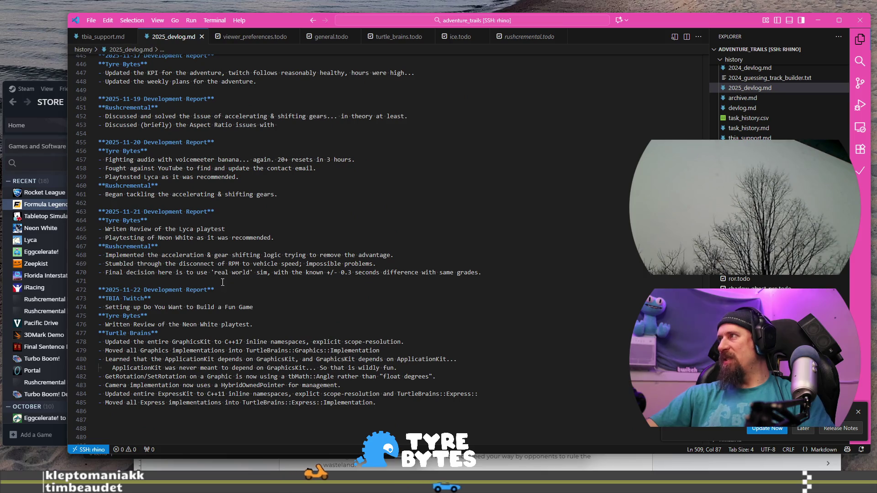
scroll(222, 281, up, 3)
scroll(209, 268, up, 5)
scroll(195, 254, up, 6)
scroll(182, 241, up, 4)
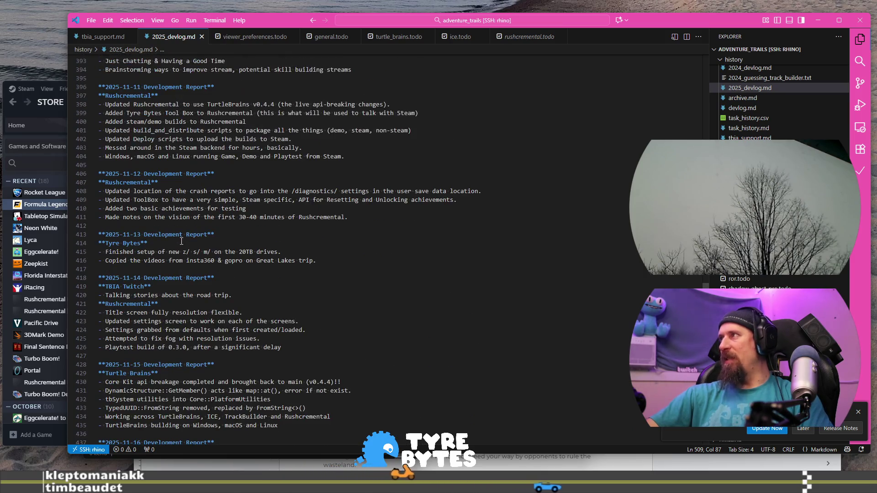
scroll(177, 242, up, 4)
scroll(176, 242, up, 6)
scroll(177, 242, up, 2)
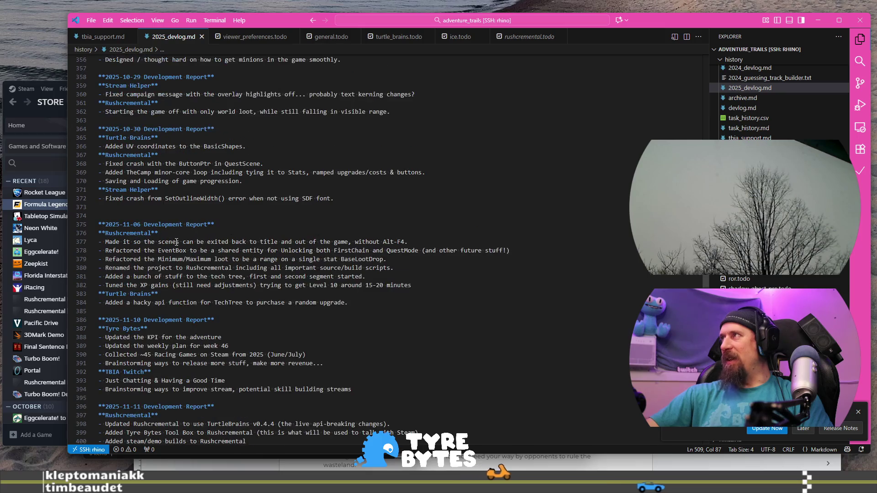
text(s)
scroll(177, 243, down, 2)
drag(121, 200, 309, 205)
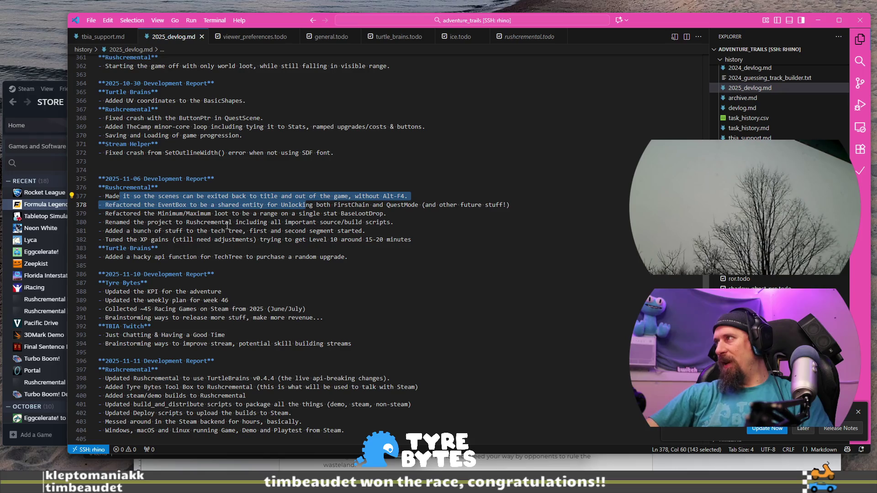
drag(215, 214, 363, 234)
scroll(381, 242, down, 1)
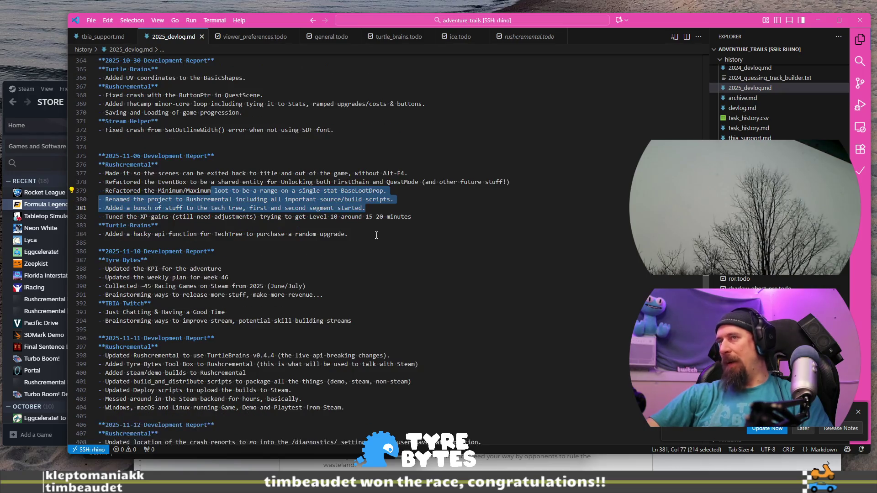
key(alt+Tab)
click(472, 211)
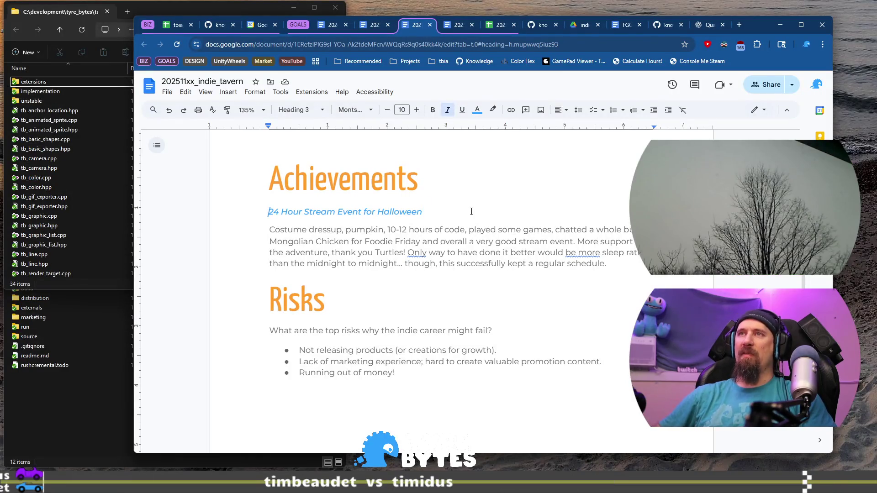
- Duplicate the heading above and retitle it Feature "Complete" for Rushcremental
triple_click(472, 211)
key(ctrl+c)
key(Home)
key(Return)
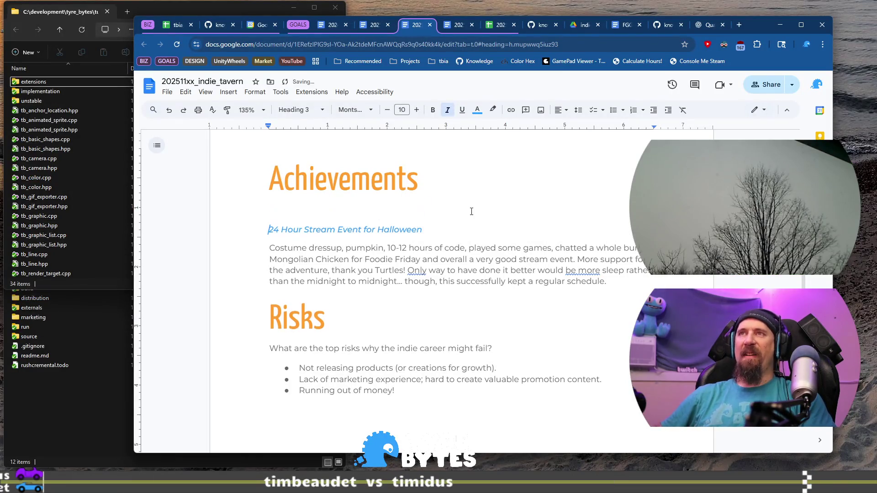
key(ctrl+v)
triple_click(471, 212)
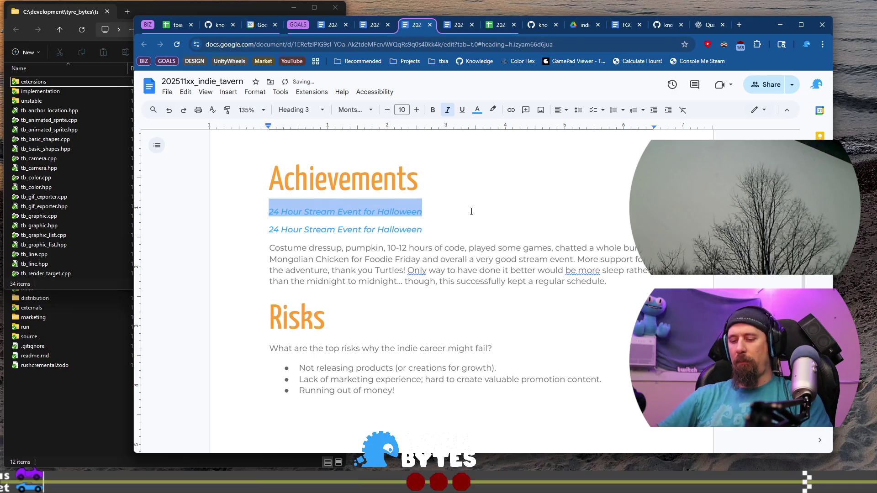
text(Feo)
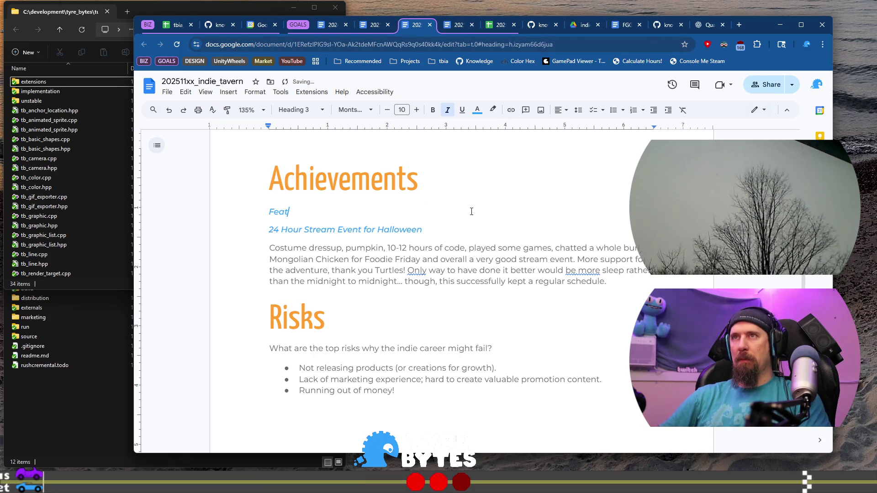
text(e ")
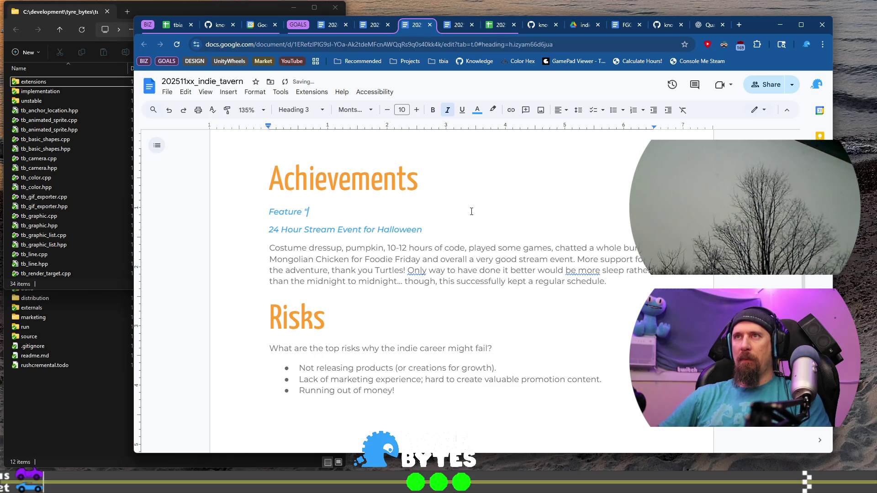
text(Complete”)
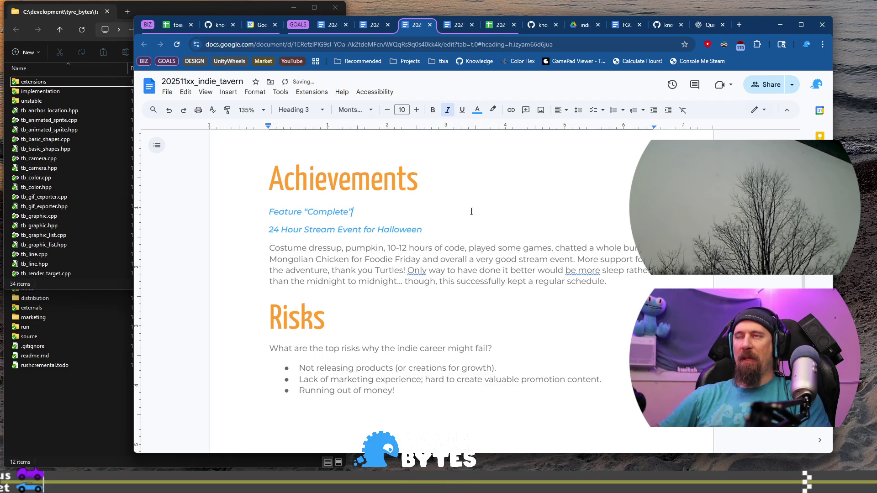
text( for Rushcremental)
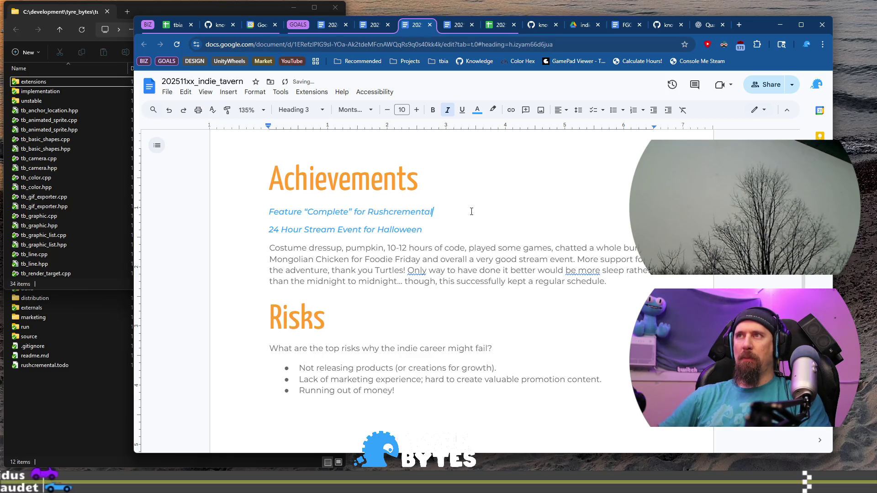
key(Return)
text(Basi)
key(BackSpace)
key(BackSpace)
key(BackSpace)
text(All the basic functio)
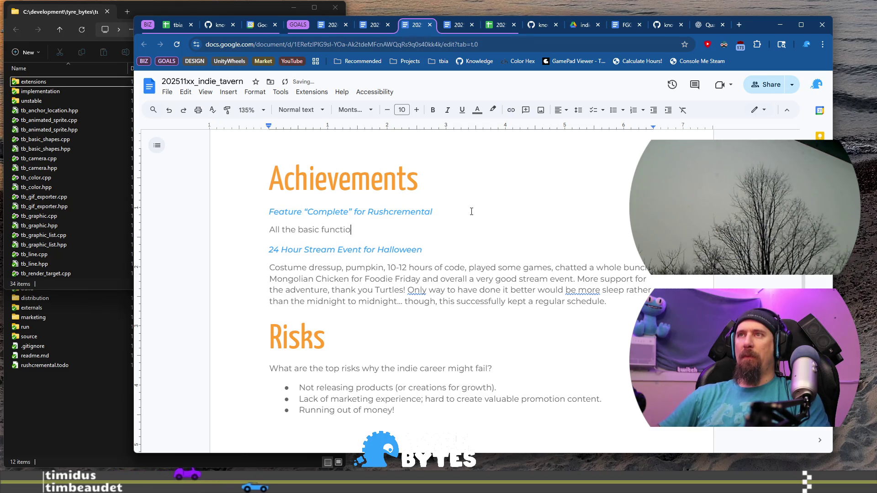
text(ity )
text(and core)
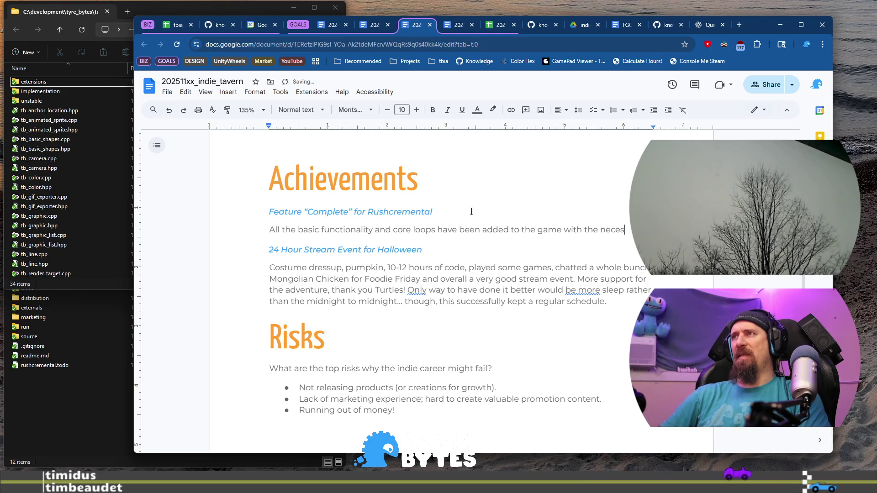
text(tems and)
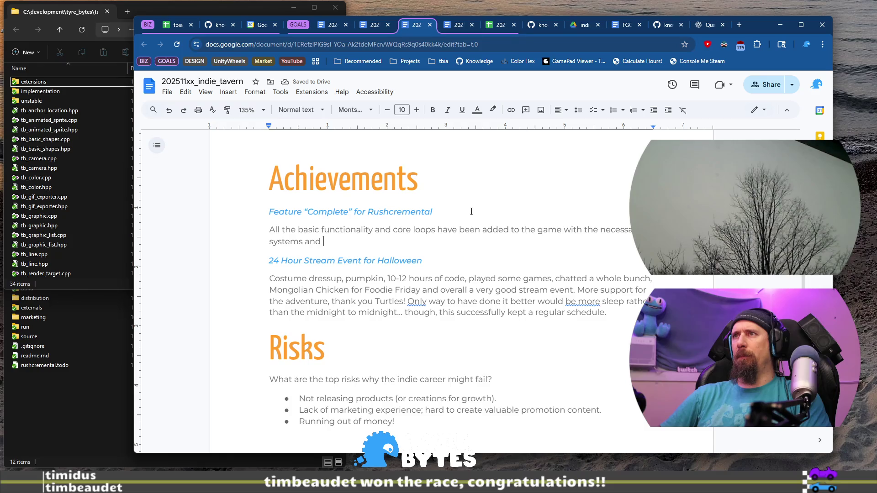
- Write the basic-functionality and core-loops paragraph and paste another heading copy below it
key(BackSpace)
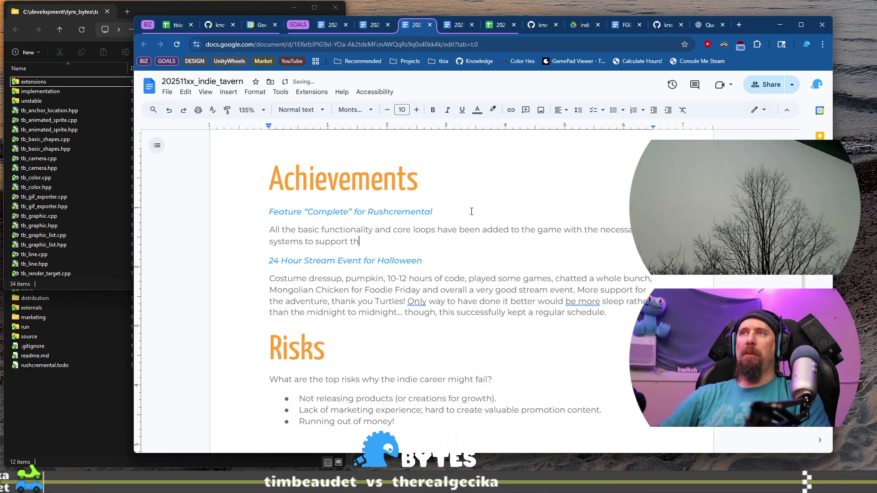
key(Up)
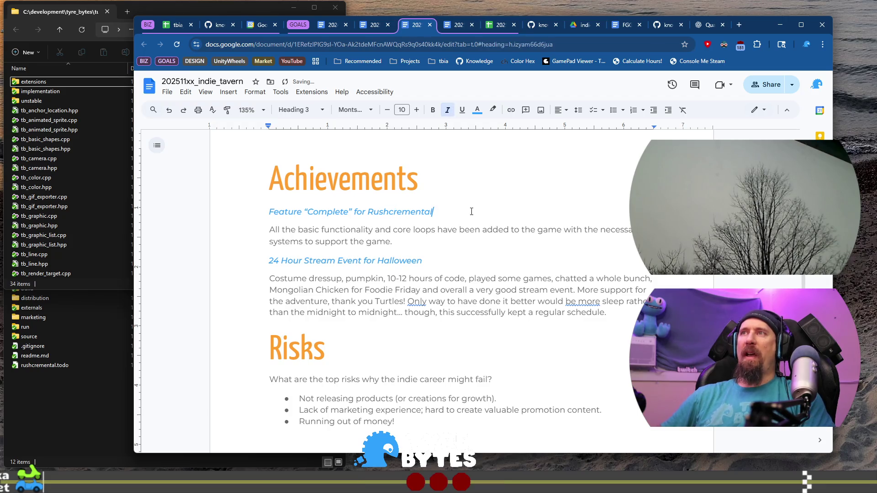
key(Down)
key(Down)
key(Return)
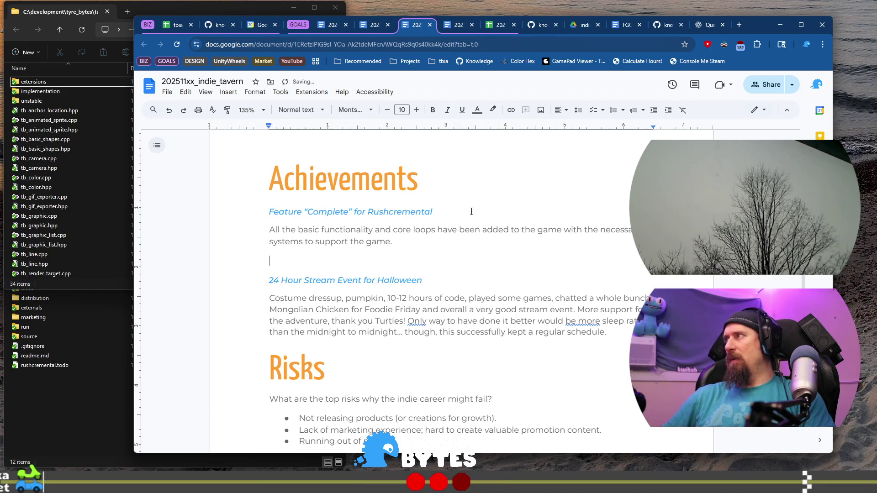
text(Feature “Complete” for Rushcremental)
key(alt+Tab)
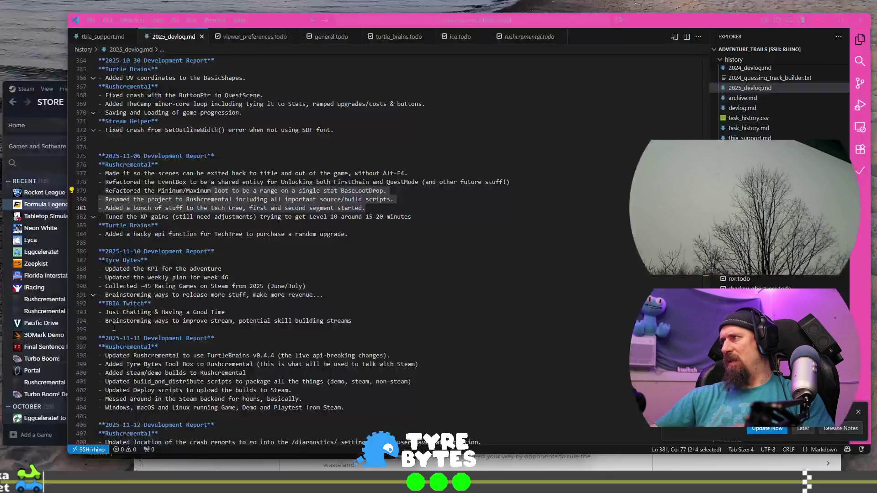
key(alt+Tab)
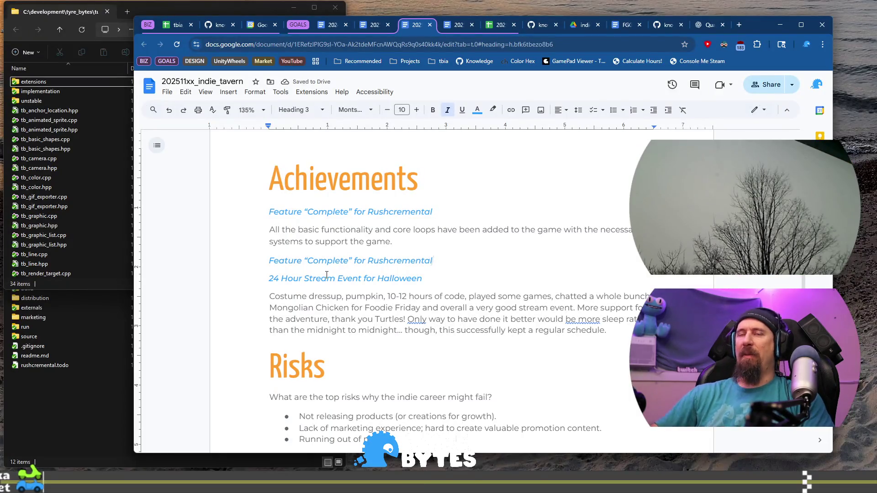
- Retitle the copy Steam Builds & Achievements and begin its Rushcremental Steam deployment description
key(shift+Home)
text(Steam Builds & Achievements)
key(Return)
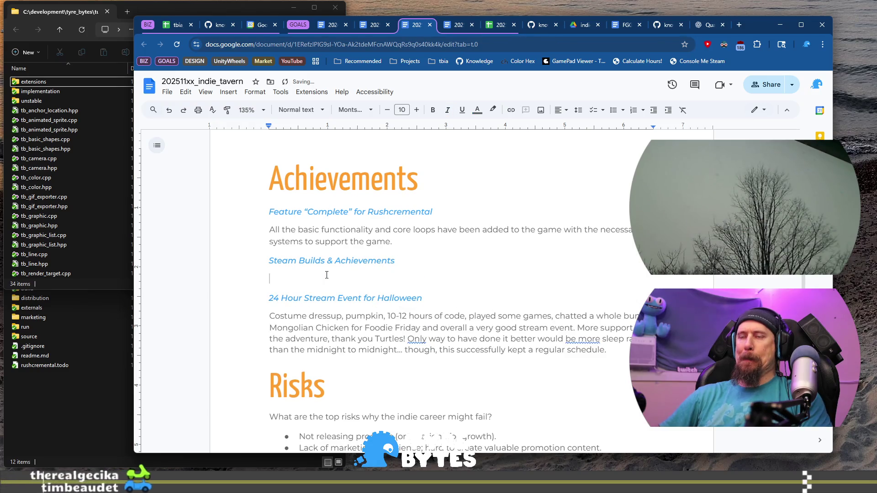
text(Rushcremental builds )
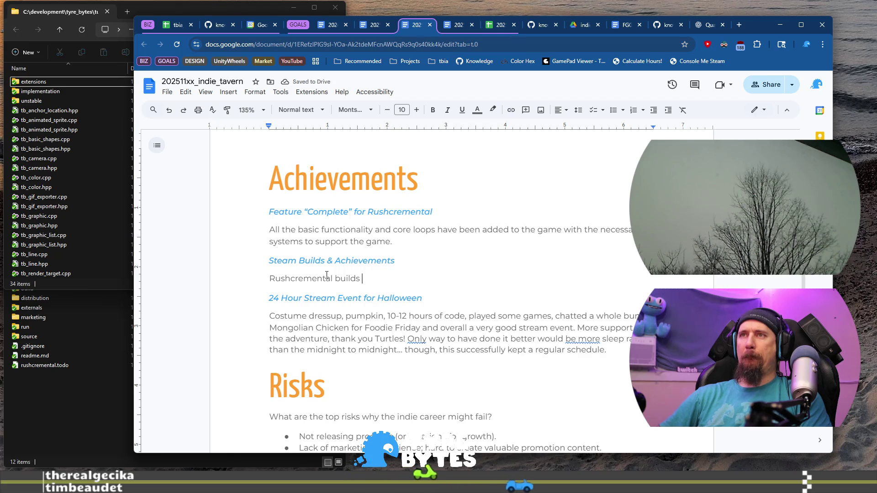
text(getting deployed to Steam with few)
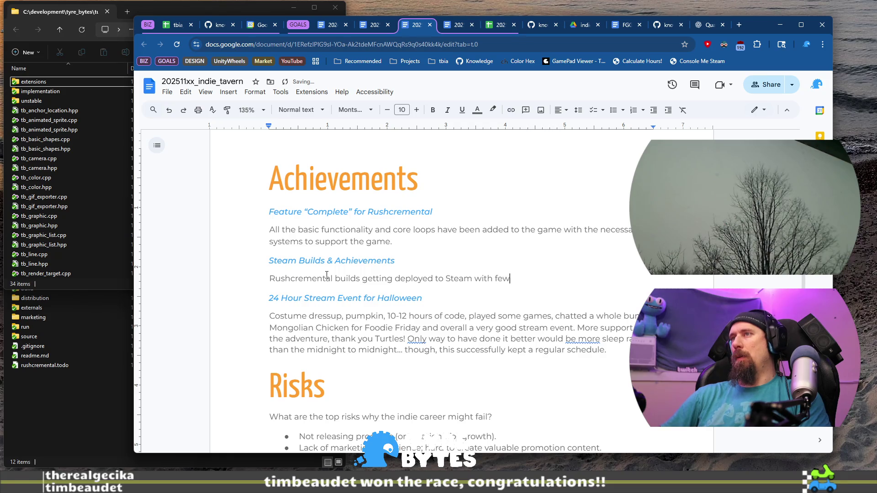
key(BackSpace)
key(BackSpace)
key(BackSpace)
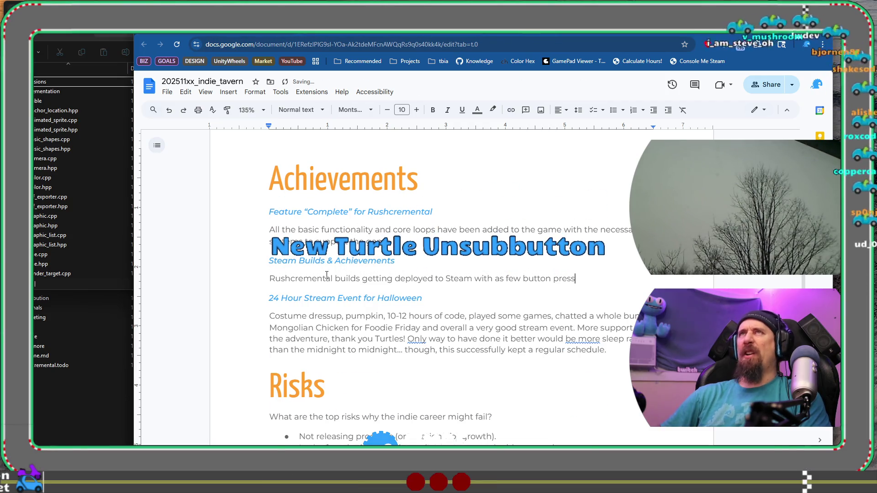
text(es)
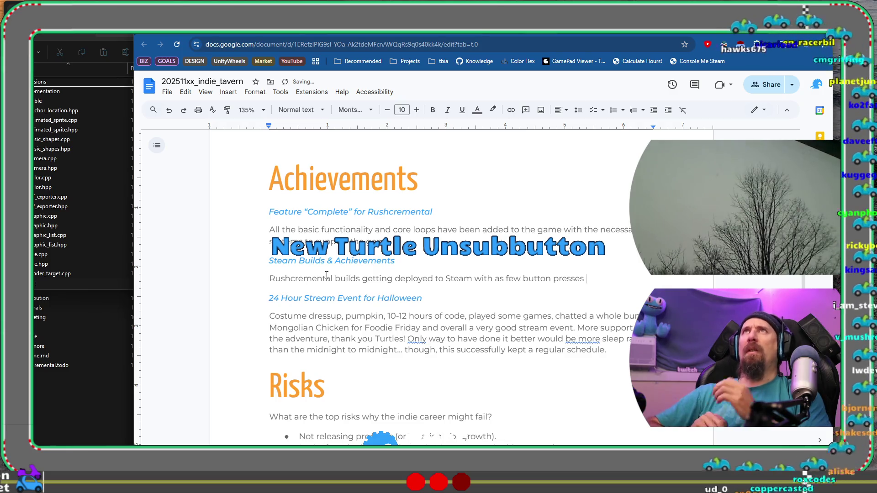
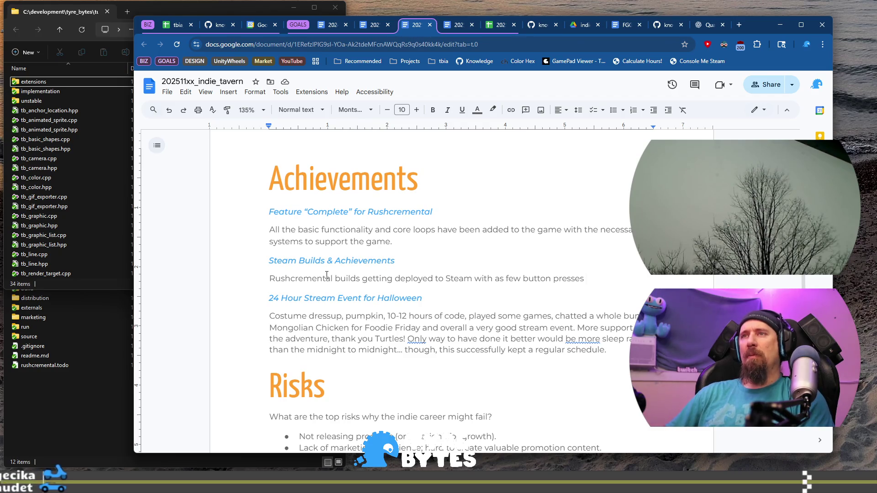
- Extend the Steam Builds paragraph with the integrated Tool Box and Steam Achievements mention
click(273, 277)
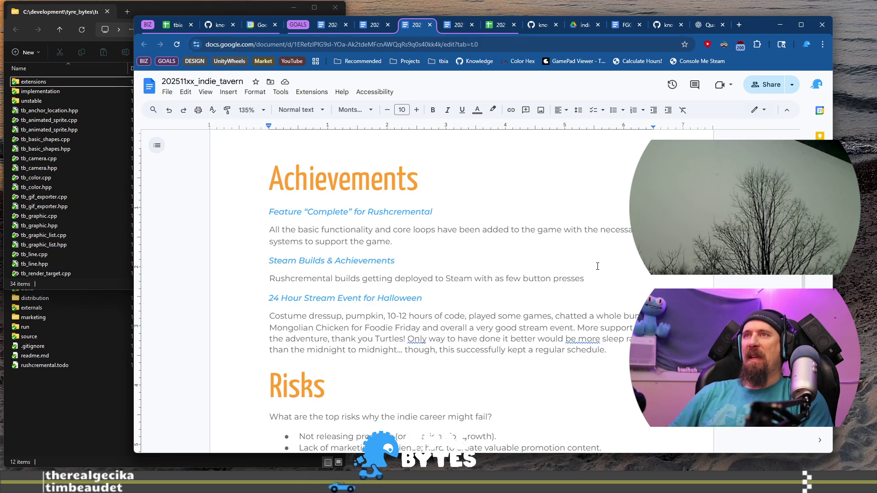
triple_click(597, 266)
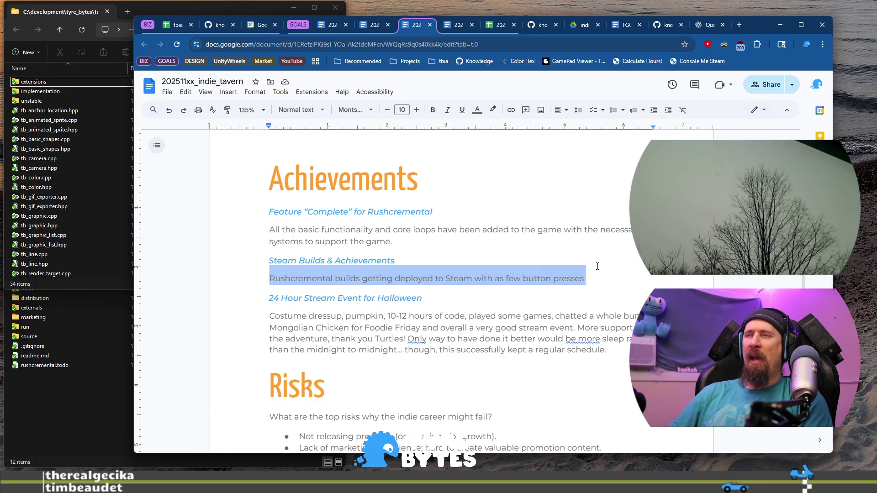
key(Right)
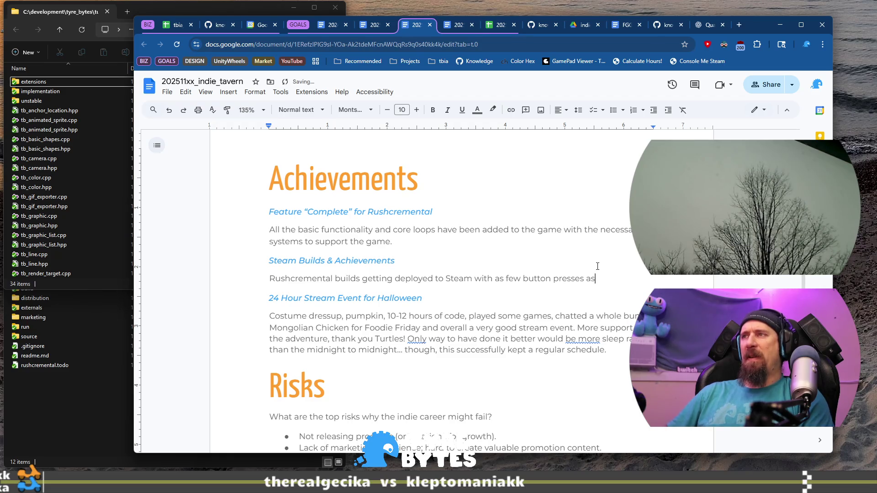
text( possible and)
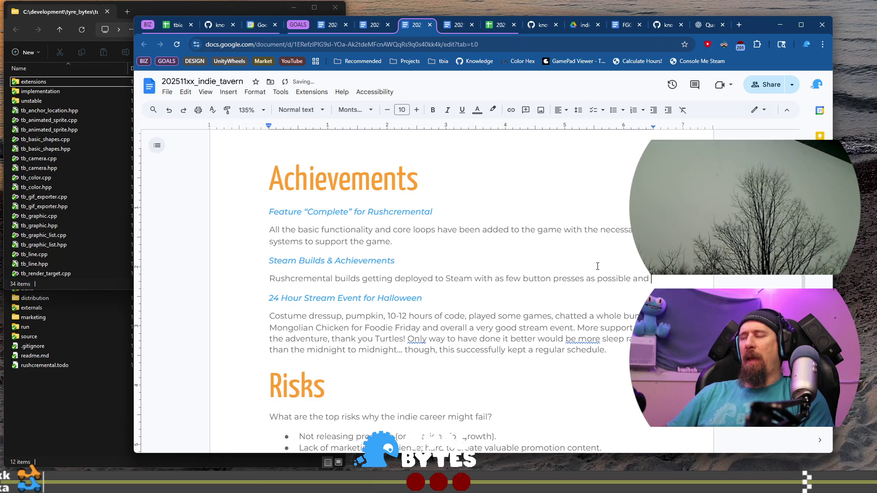
text(the a)
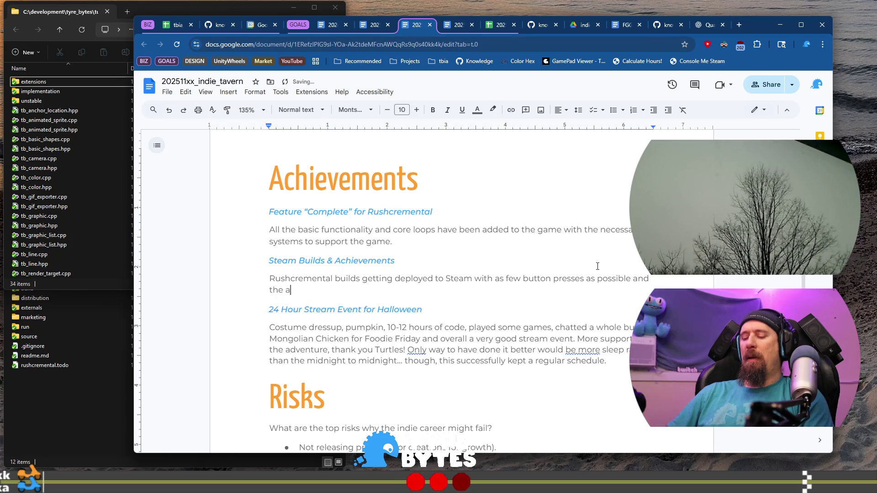
key(BackSpace)
text(Tool Bo)
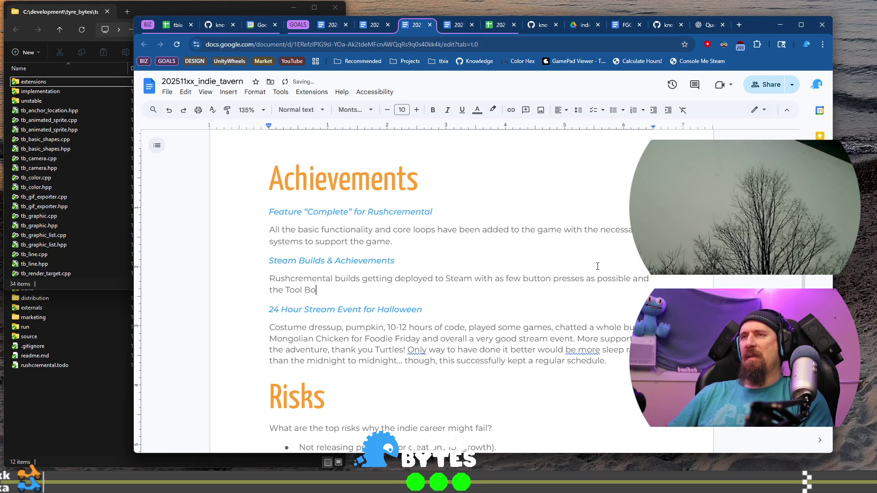
text(x int)
text(egrated)
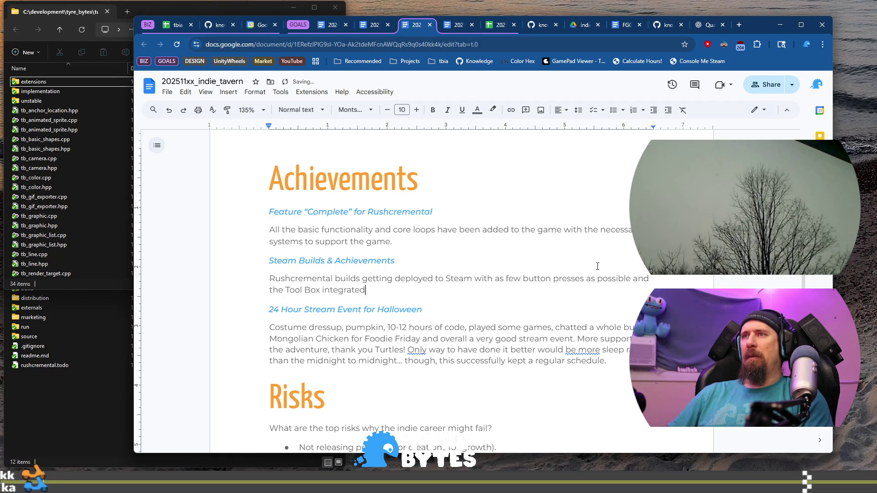
text(into the game fith Steam Achievements adde)
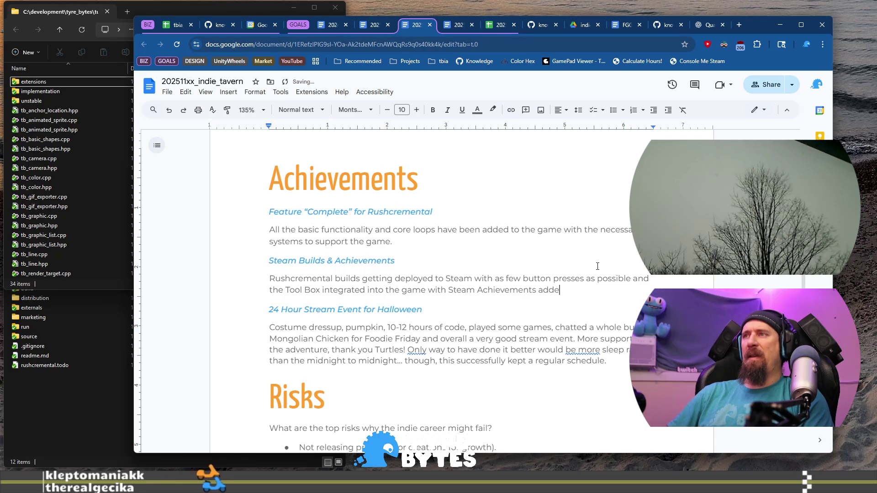
- Delete the Halloween stream heading and paragraph, returning to the end of Steam Builds
key(Down)
key(Down)
key(Down)
key(Down)
key(shift+Up)
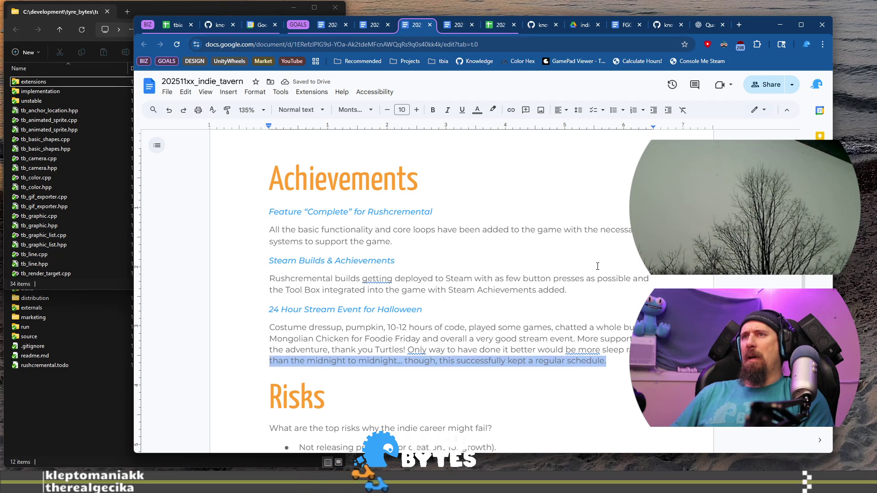
key(shift+Up)
key(shift+Up)
key(shift+Up)
key(shift+Up)
key(BackSpace)
key(Up)
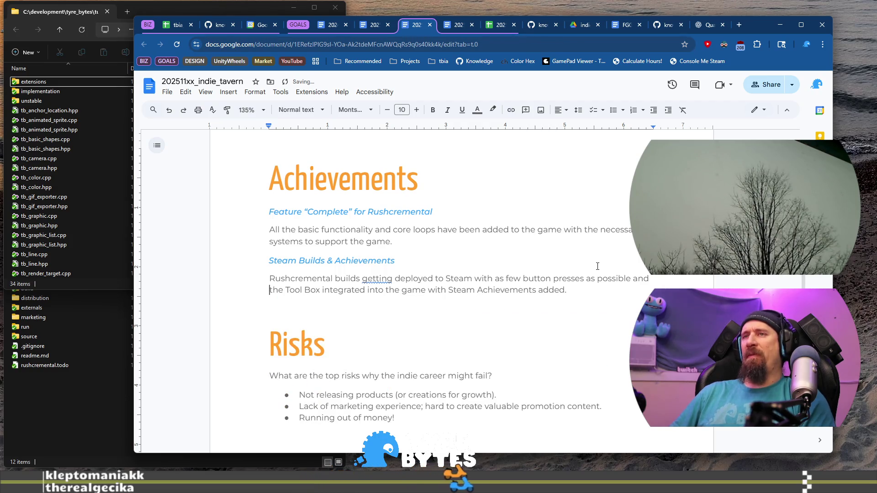
key(End)
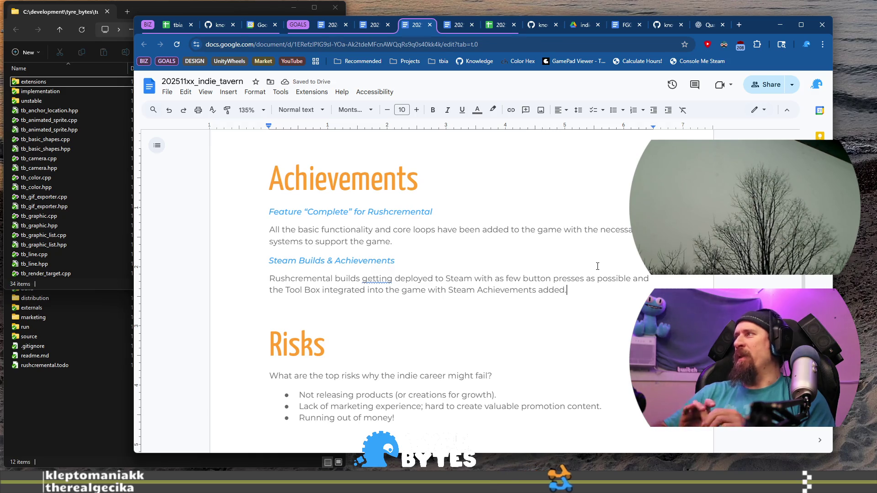
scroll(253, 254, down, 2)
scroll(249, 248, down, 3)
scroll(246, 242, down, 3)
scroll(239, 232, down, 1)
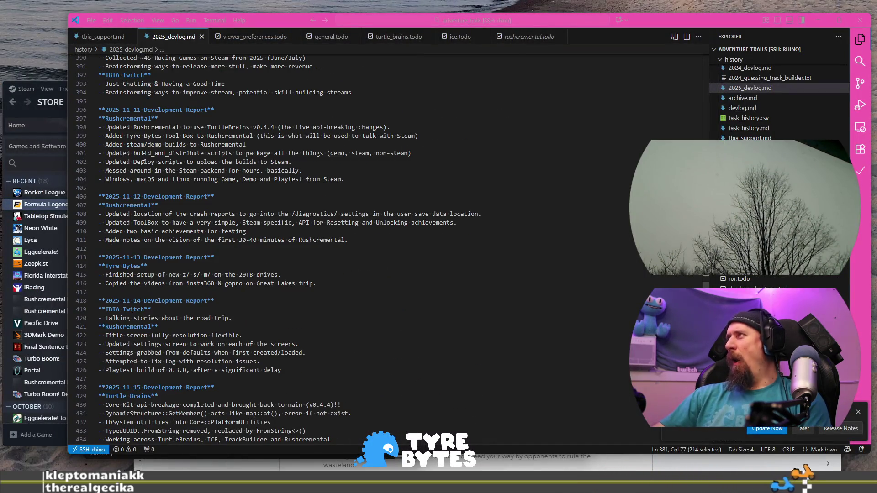
- Select the build, deploy and Steam backend notes in the devlog and return to the tavern doc
drag(134, 153, 296, 170)
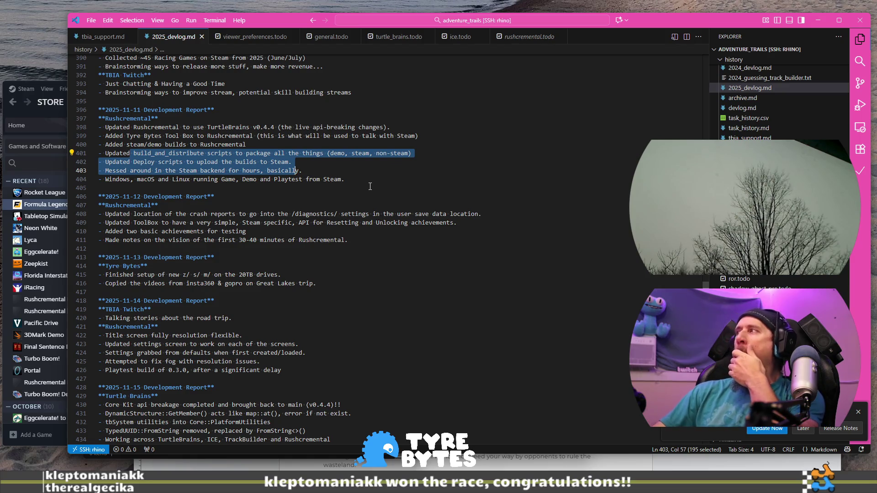
key(alt+Tab)
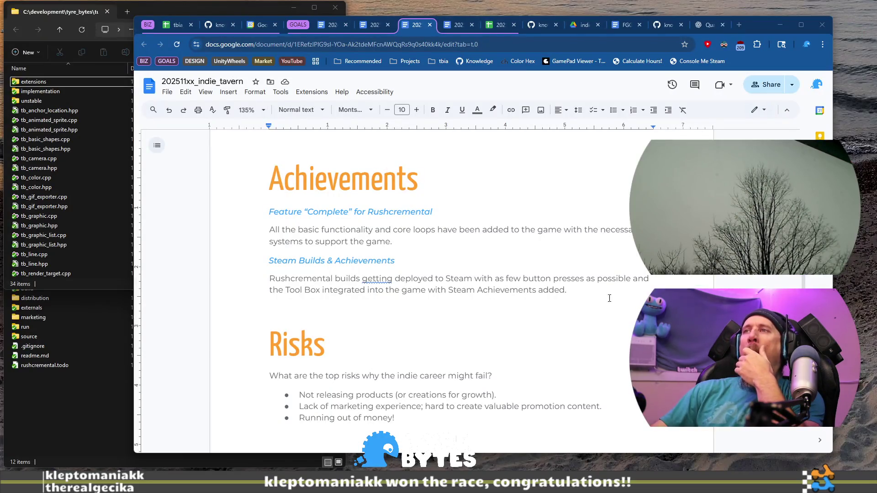
- Add the game, demo and playtest builds/depots sentence and start a new paragraph below
click(622, 293)
text(This included g)
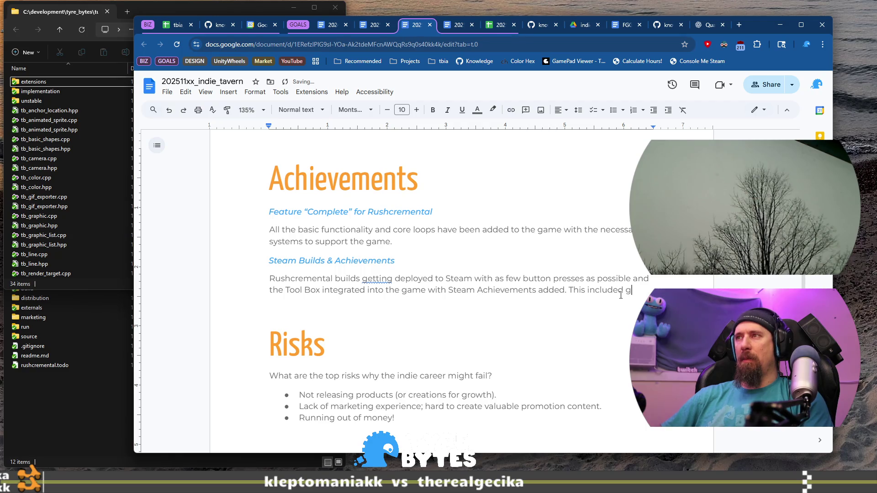
text(ame, demo and playtest builds.)
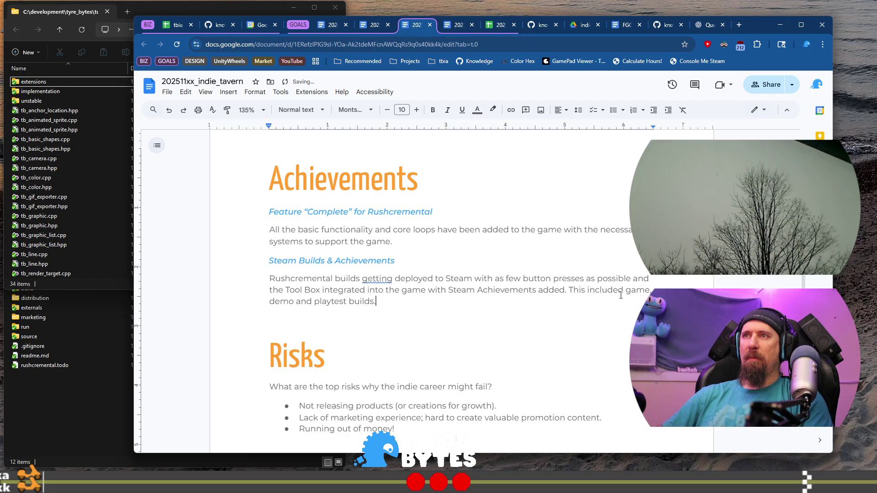
key(BackSpace)
text(mpt)
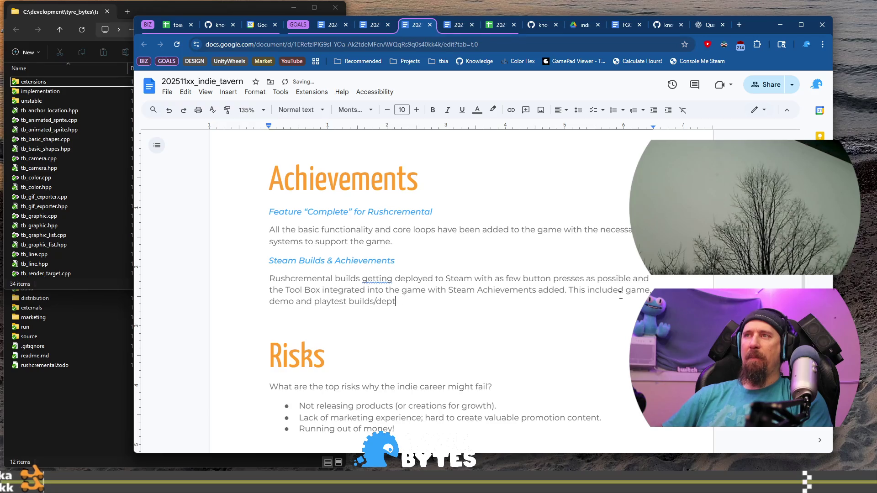
text(setup.)
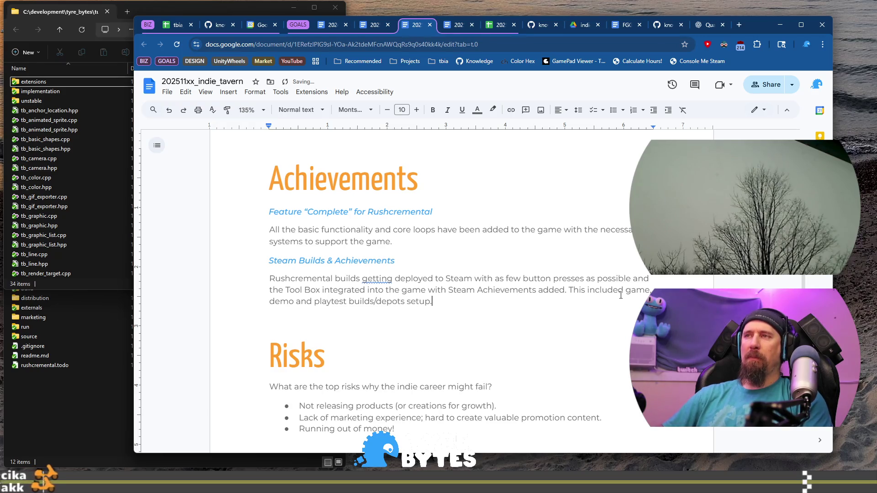
key(Return)
key(alt+Tab)
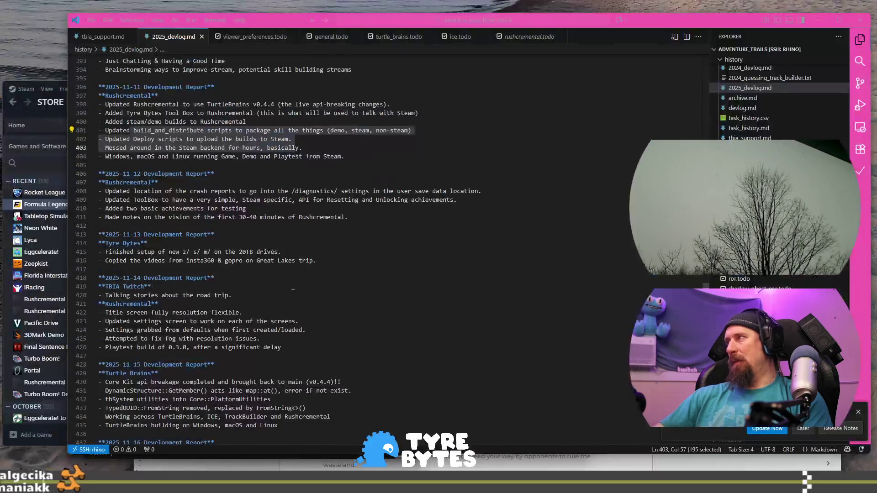
- Select the 2025-11-13 Tyre Bytes devlog lines, then bring up File Explorer at This PC
drag(317, 260, 99, 235)
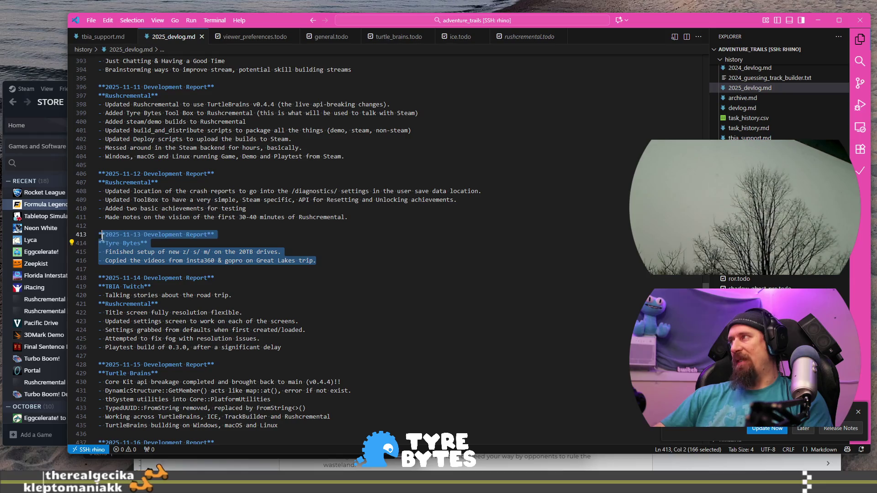
scroll(320, 294, down, 1)
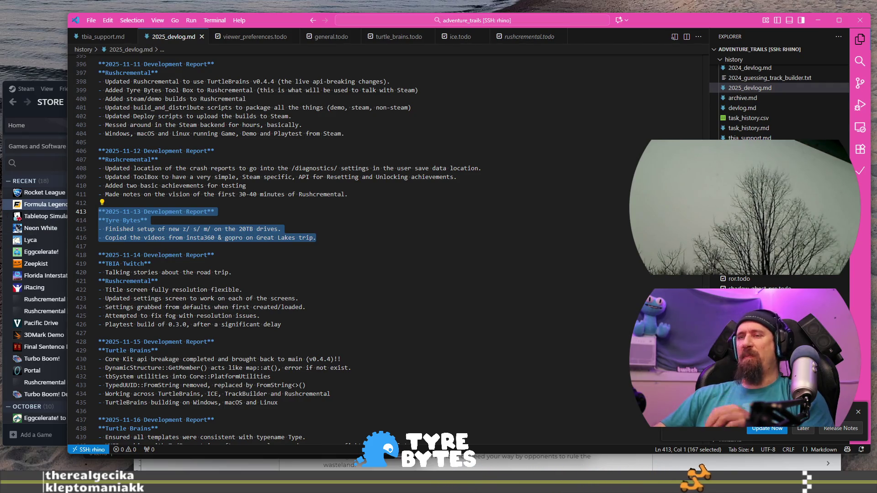
key(super+e)
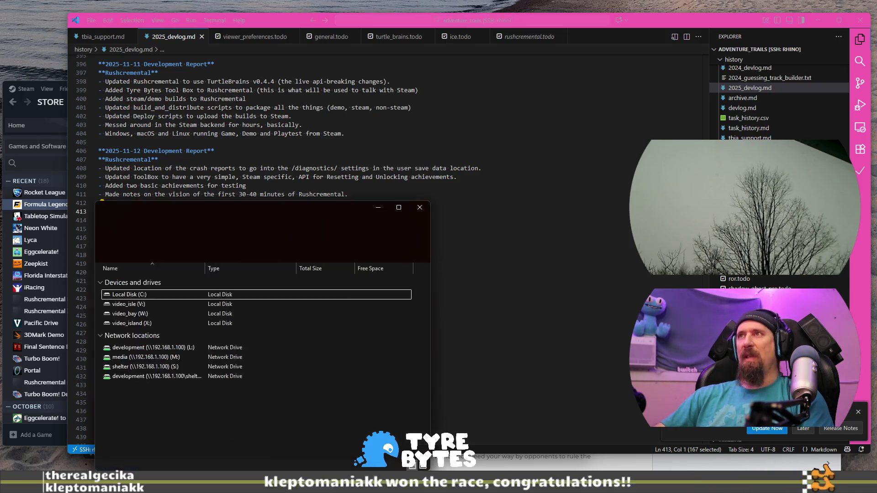
- Navigate File Explorer to the 202509xx_motorcycling_great_lakes folder on the S: drive
drag(272, 210, 724, 16)
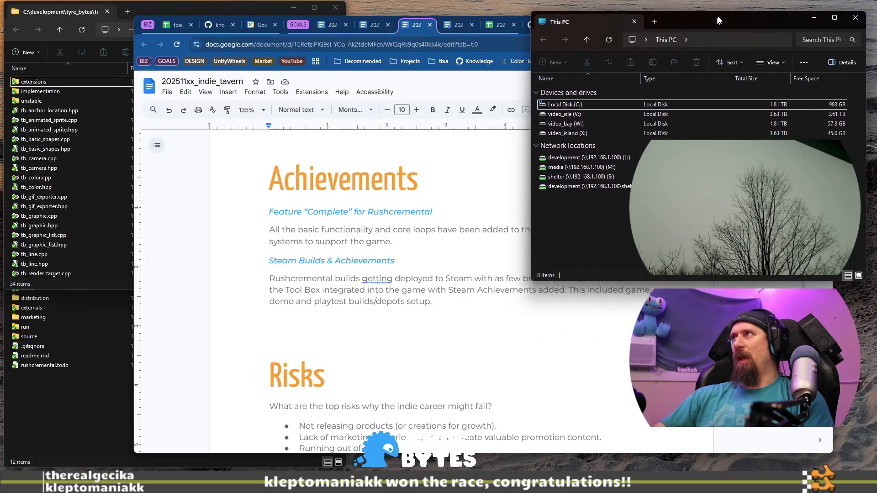
click(711, 38)
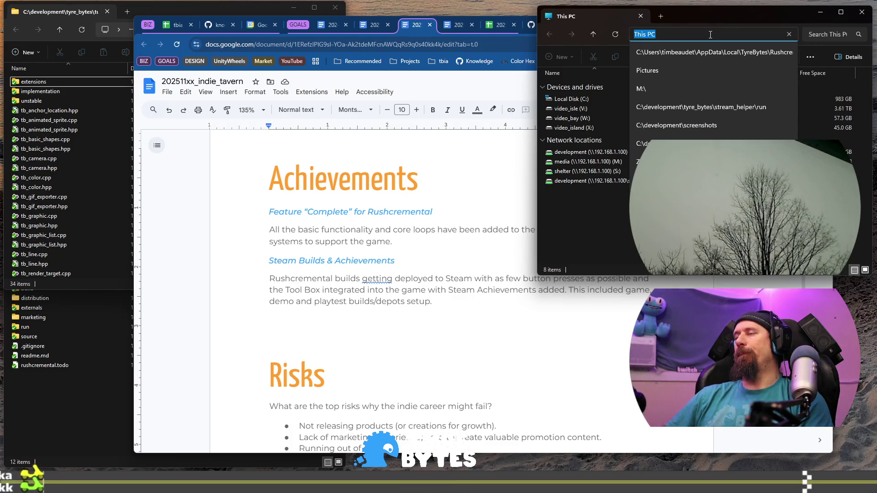
key(BackSpace)
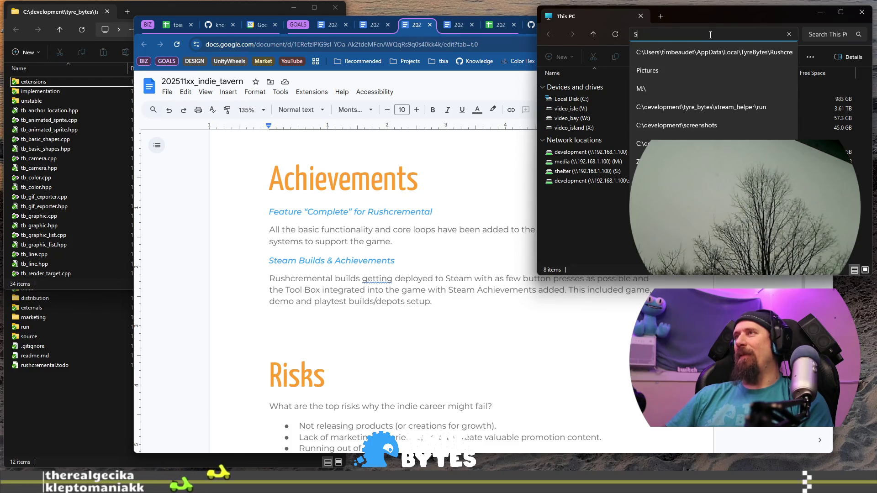
text(S:)
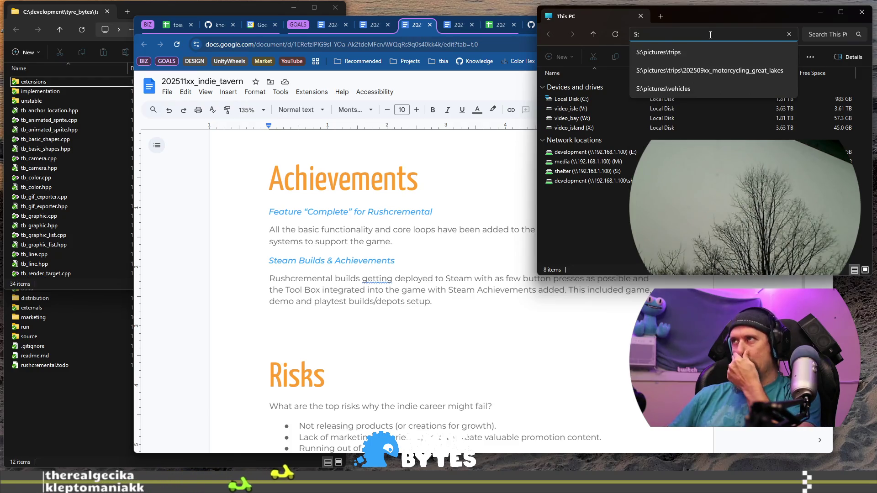
key(Down)
key(Down)
key(Return)
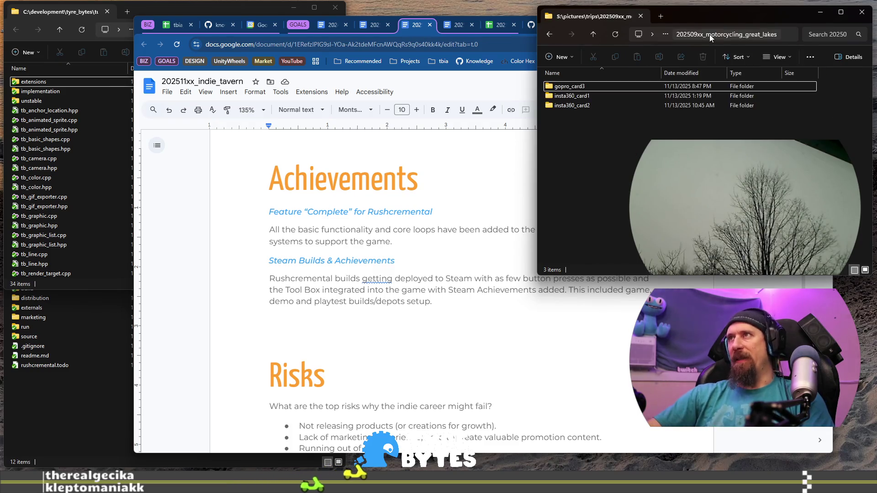
- Open gopro_card3 > DCIM > 100GOPRO to reach the GoPro video files
double_click(578, 87)
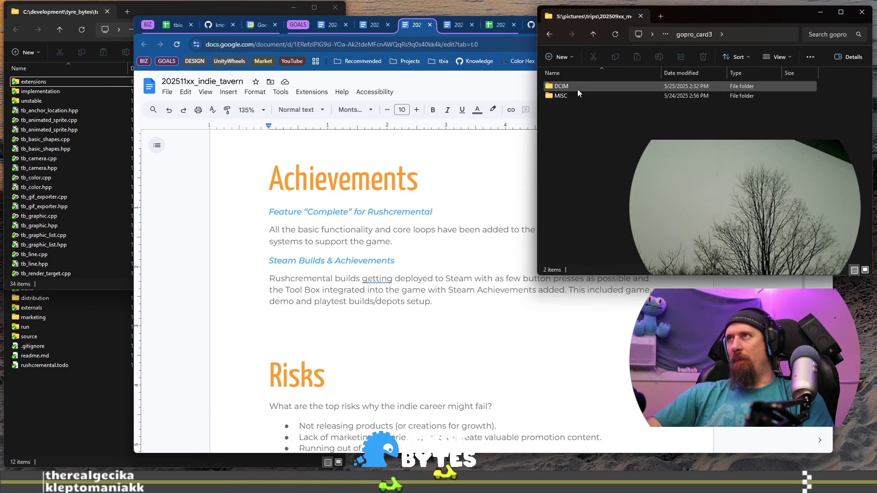
double_click(572, 88)
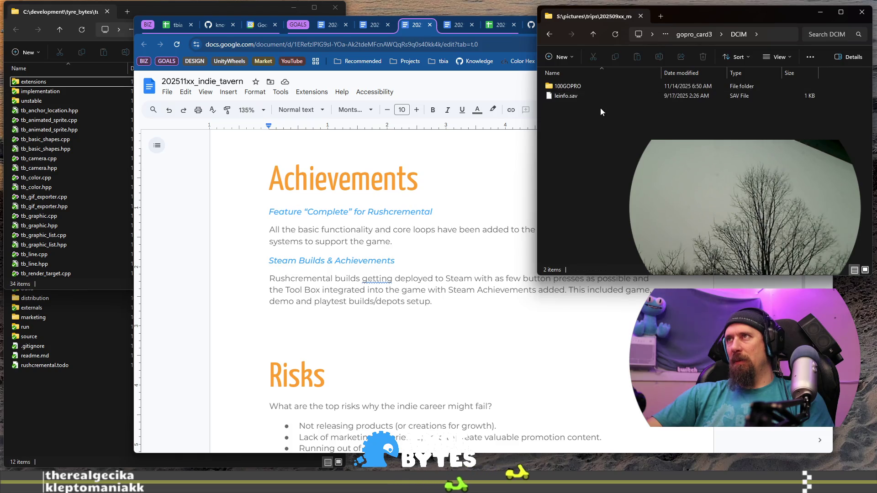
double_click(582, 88)
scroll(617, 126, down, 10)
scroll(645, 130, down, 10)
scroll(686, 139, down, 10)
scroll(685, 140, down, 15)
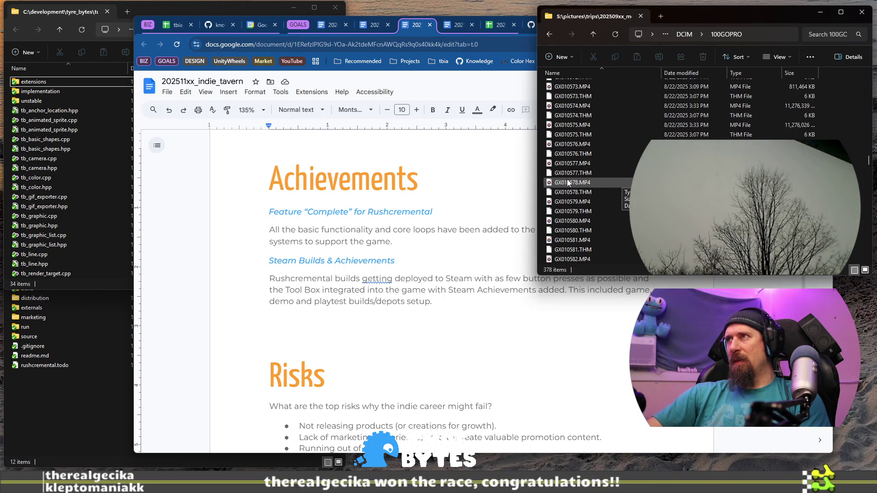
scroll(612, 192, down, 10)
scroll(622, 192, down, 10)
scroll(623, 192, down, 5)
scroll(623, 192, down, 13)
scroll(622, 192, down, 3)
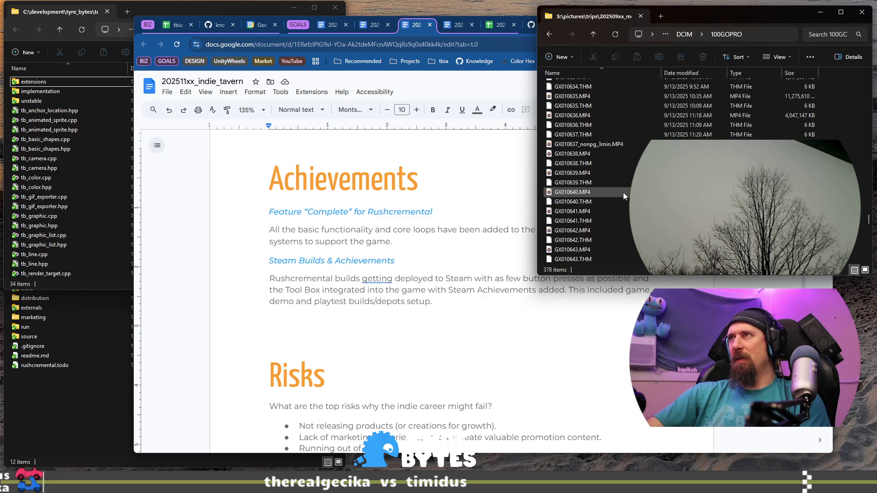
scroll(618, 175, down, 5)
scroll(618, 174, down, 4)
scroll(617, 175, down, 5)
scroll(617, 220, down, 2)
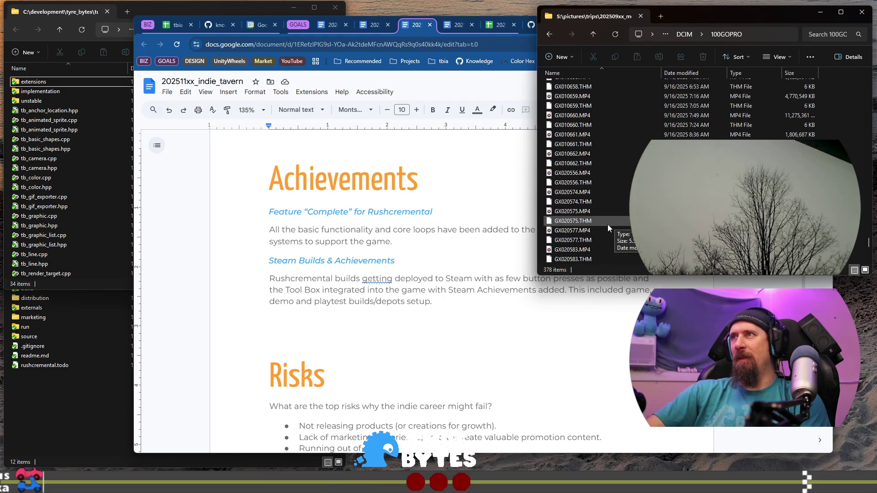
scroll(608, 210, down, 3)
scroll(609, 202, down, 3)
scroll(610, 203, down, 2)
scroll(609, 202, up, 10)
scroll(609, 203, up, 10)
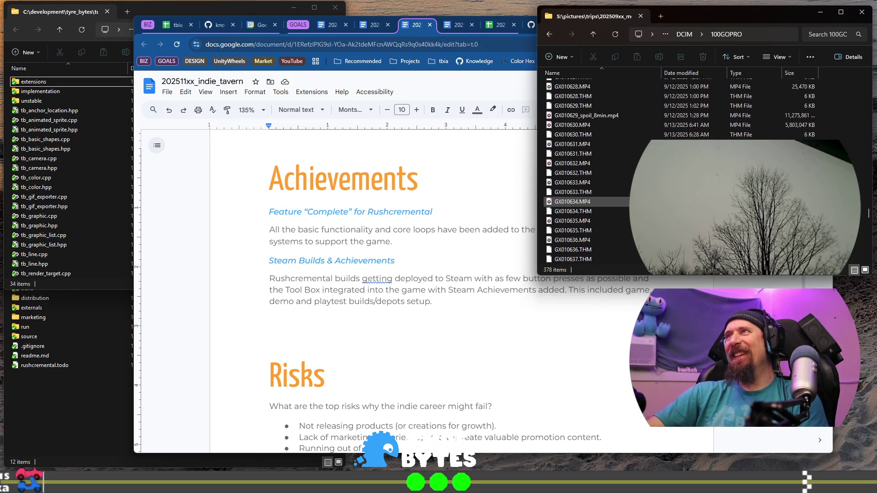
scroll(610, 204, up, 5)
scroll(610, 203, up, 2)
scroll(610, 204, up, 2)
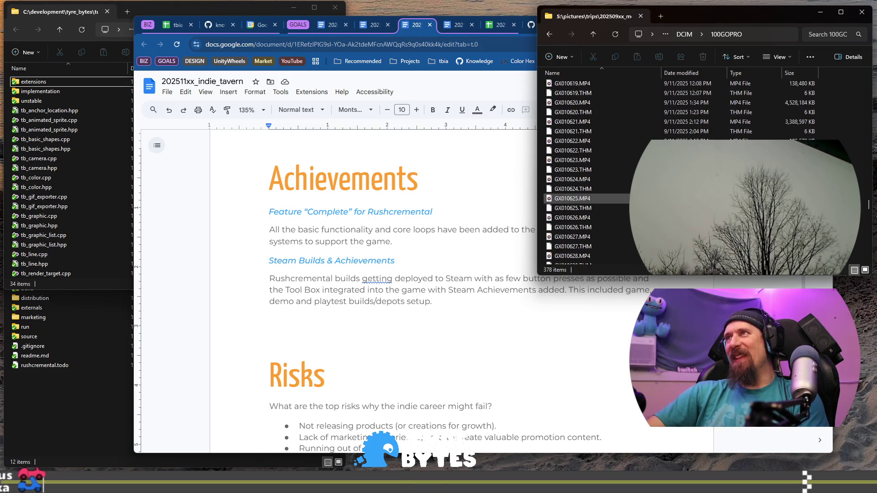
scroll(610, 205, up, 2)
scroll(610, 206, up, 10)
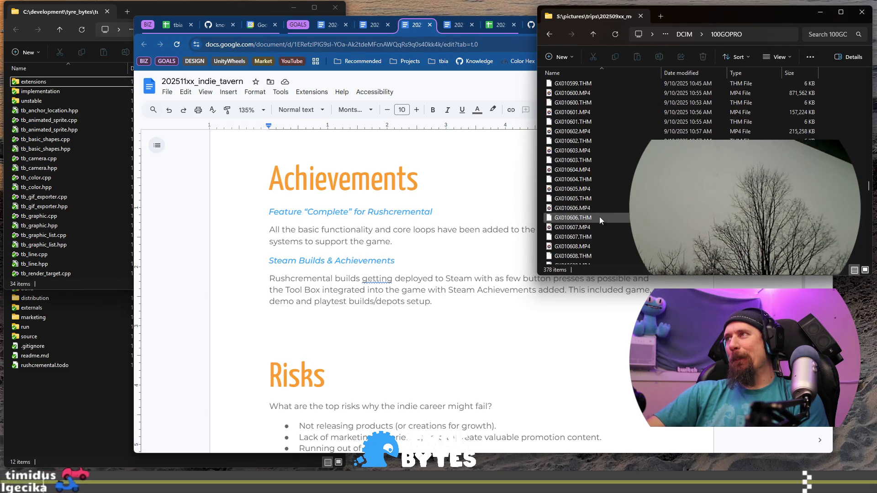
mouse_move(573, 227)
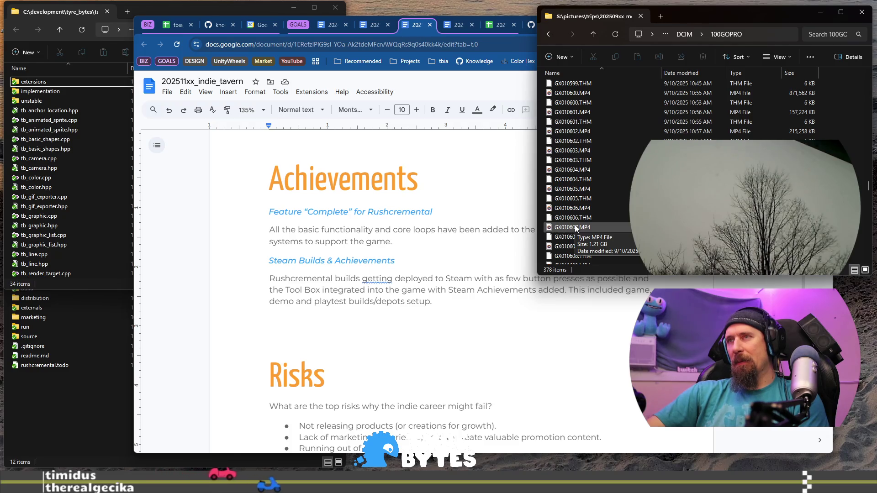
scroll(576, 226, up, 2)
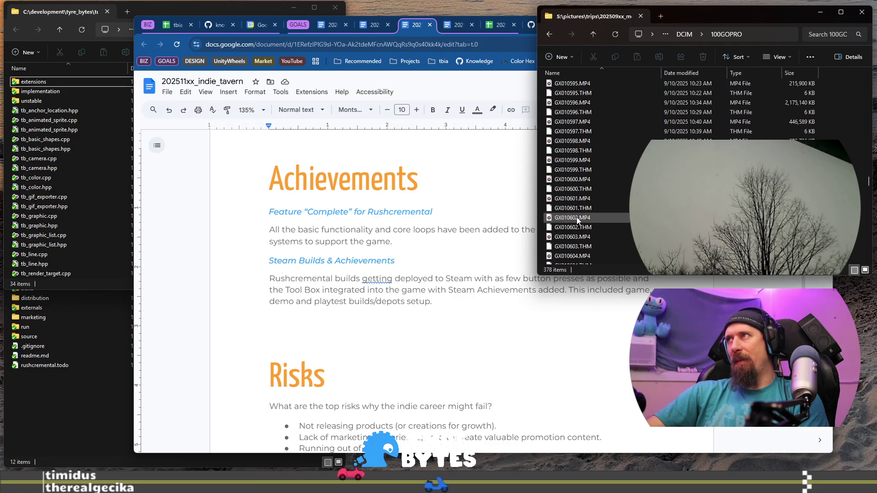
scroll(583, 131, up, 3)
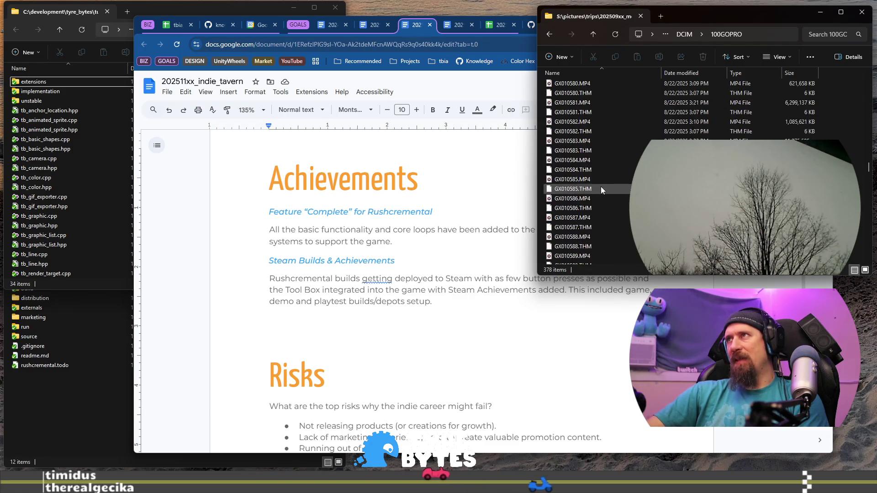
scroll(600, 186, up, 3)
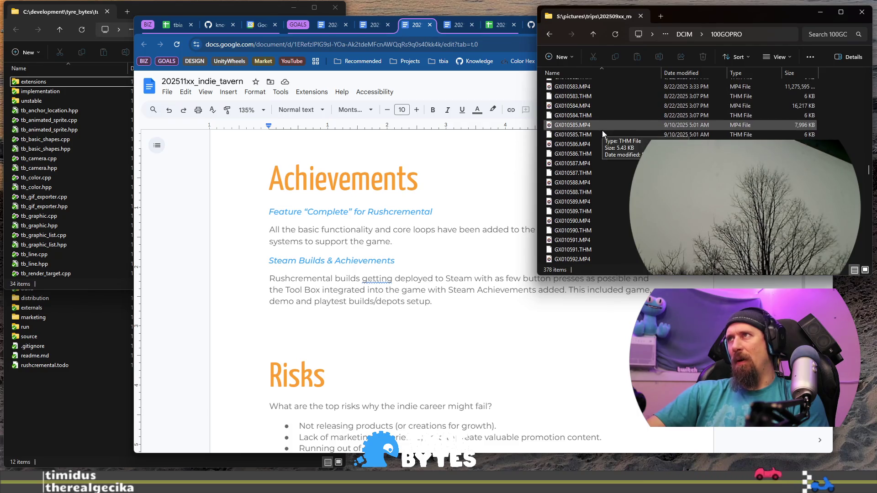
scroll(603, 134, up, 10)
scroll(613, 144, up, 9)
scroll(614, 144, up, 9)
scroll(613, 144, down, 15)
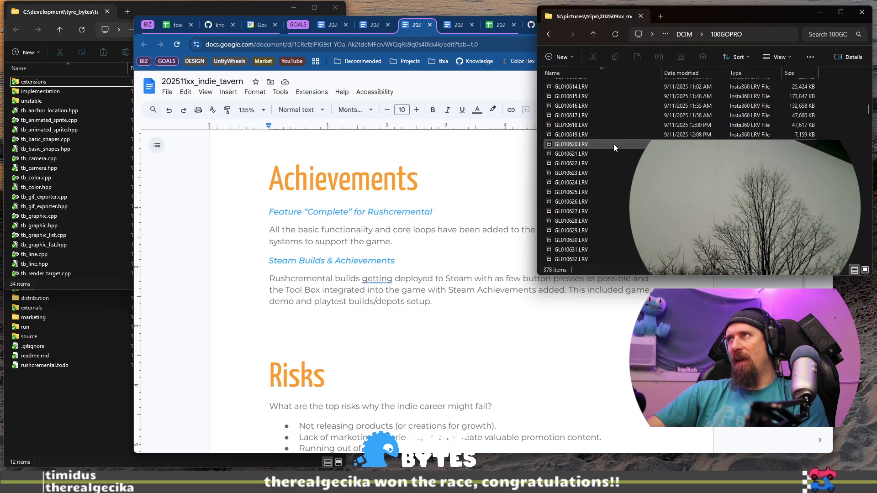
scroll(613, 144, down, 10)
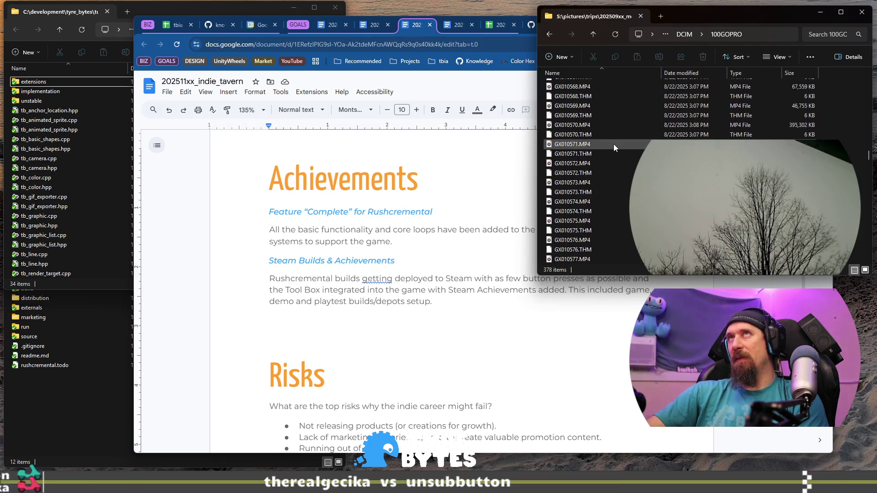
scroll(614, 144, down, 14)
scroll(612, 179, down, 15)
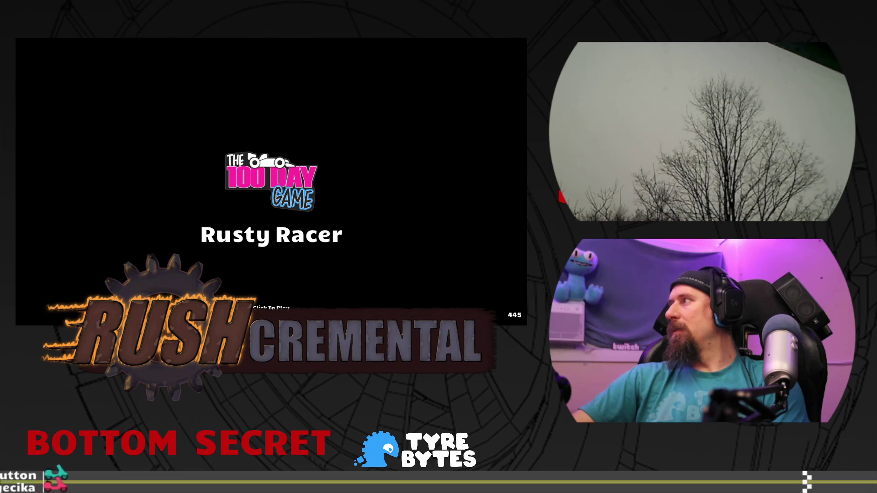
- Play a round of Rusty Racer, collecting loot to finish the supply run
click(272, 232)
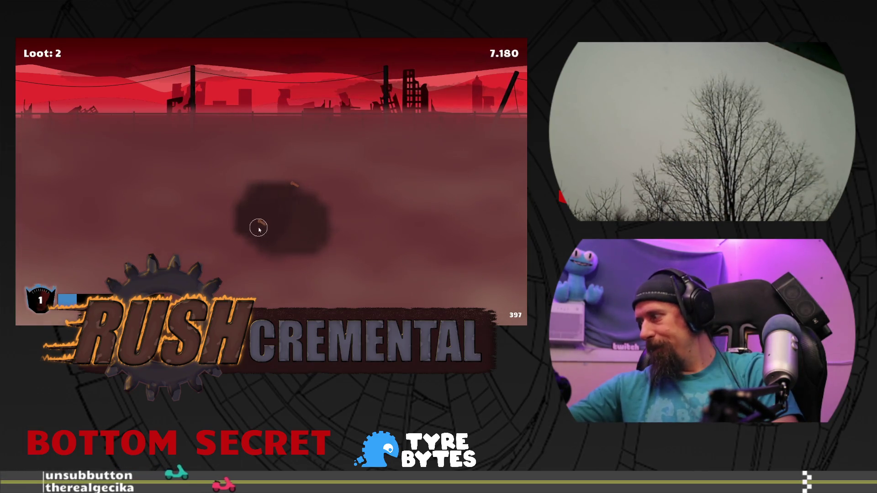
click(297, 185)
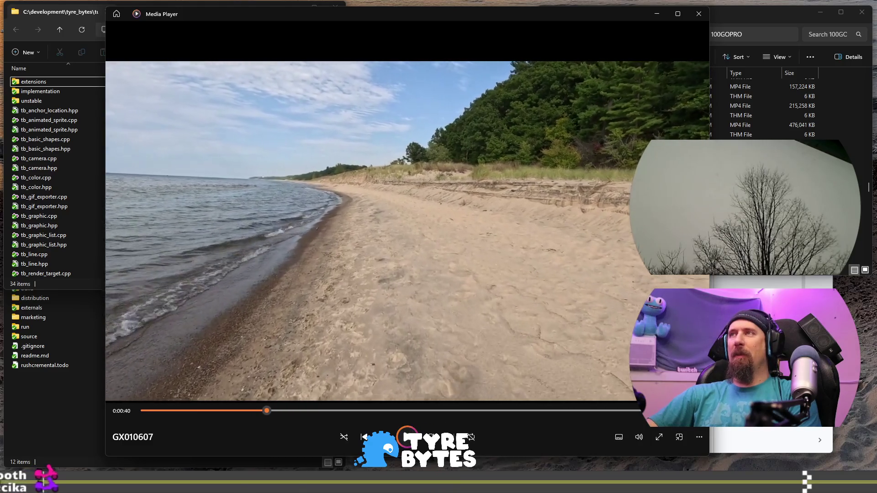
- Close GX010607, watch the GX010600 sand dune clip skipping to about 1:45, then close it
click(699, 15)
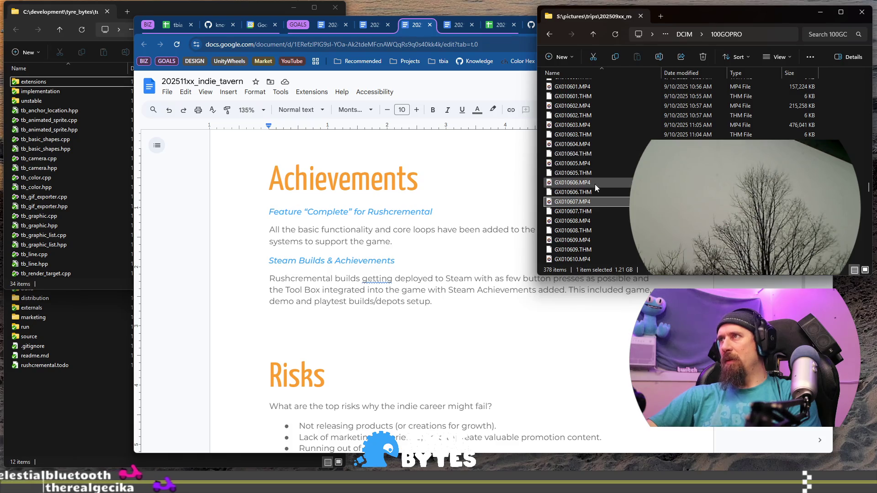
scroll(562, 119, up, 2)
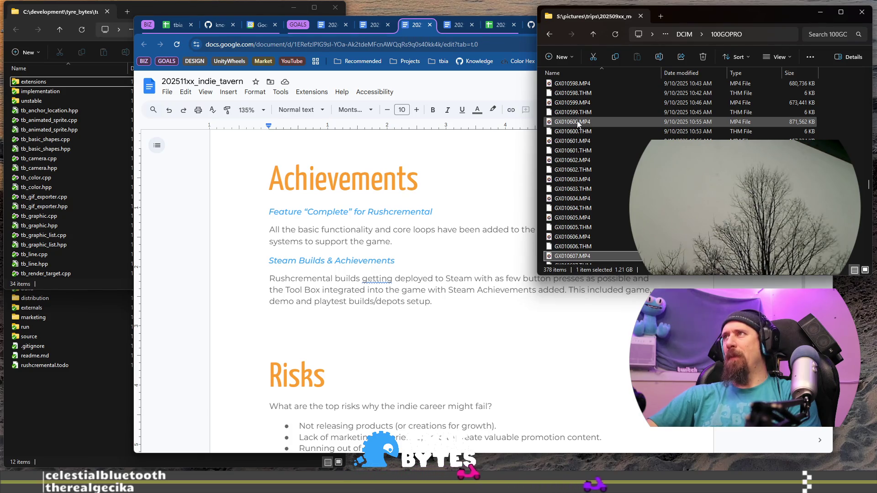
double_click(578, 124)
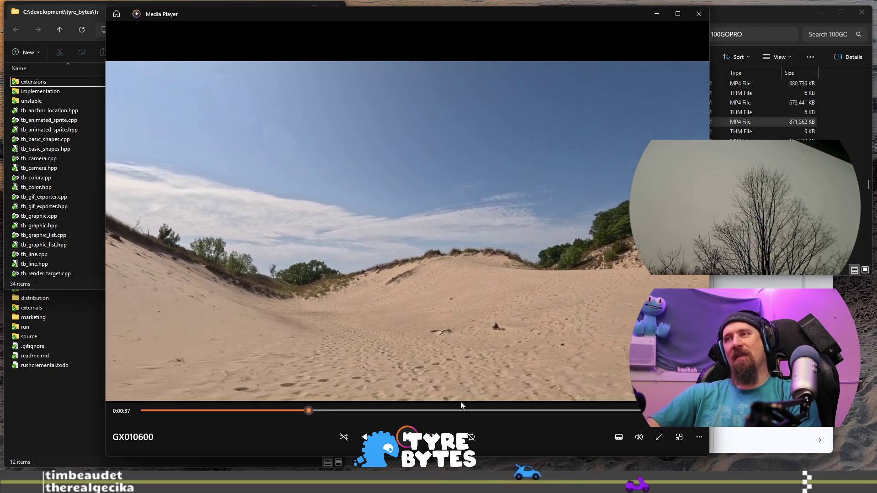
click(397, 411)
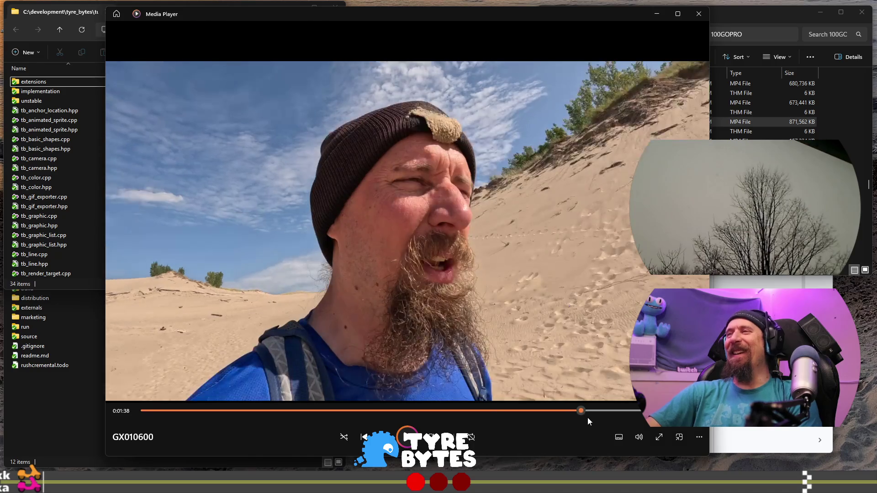
drag(582, 411, 614, 412)
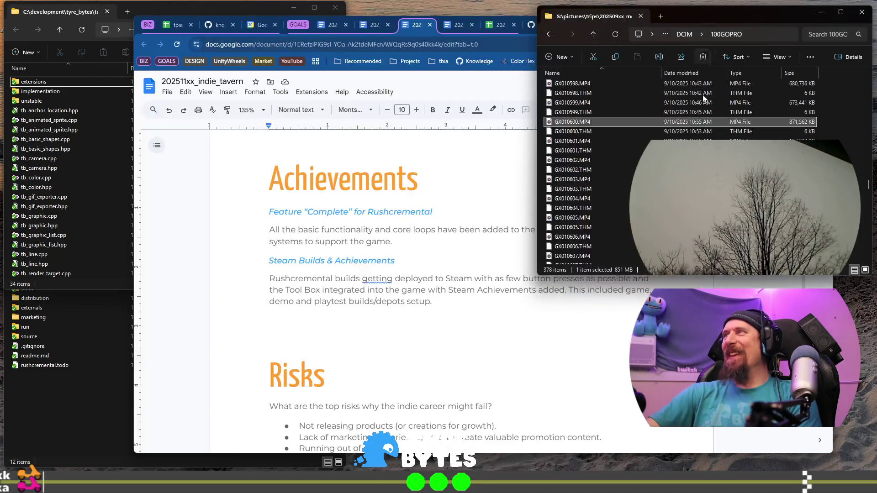
click(699, 14)
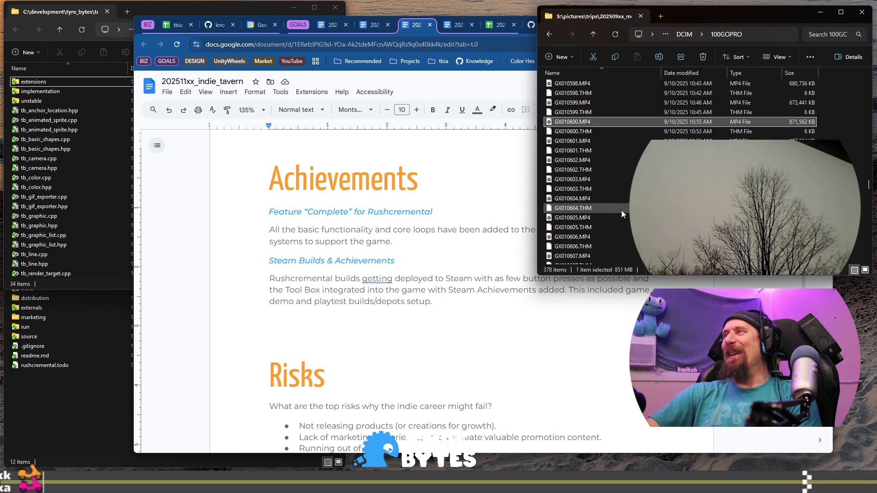
- Preview the GX010600 and GX010605 beach clips briefly, closing each
double_click(595, 257)
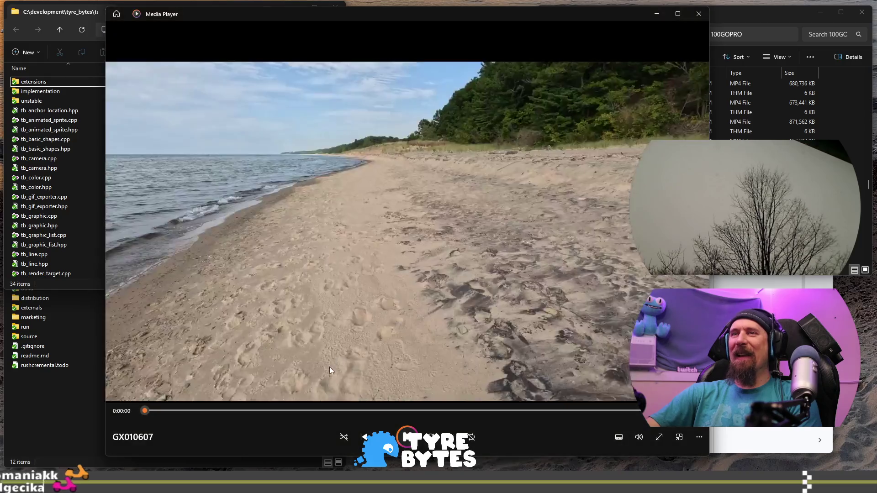
click(699, 14)
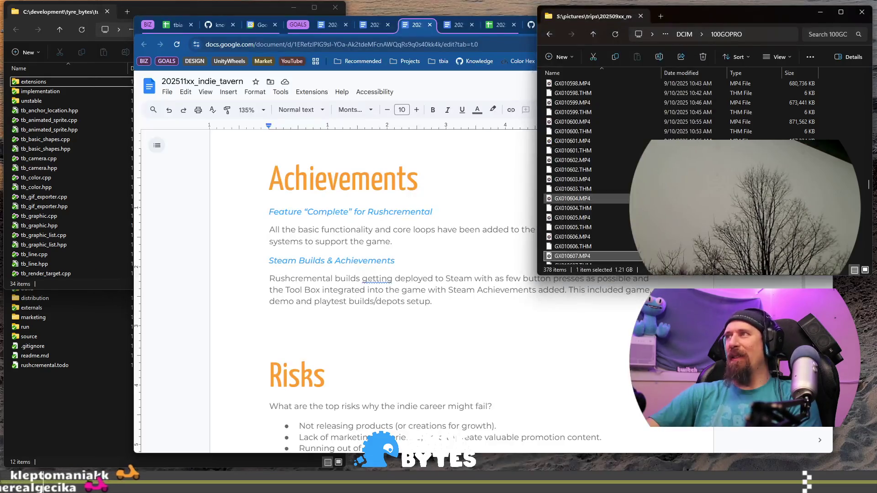
double_click(579, 219)
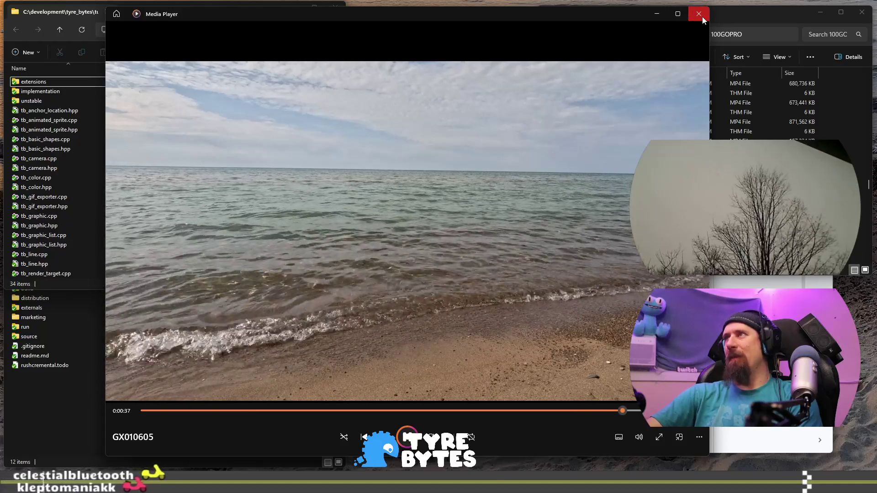
click(696, 14)
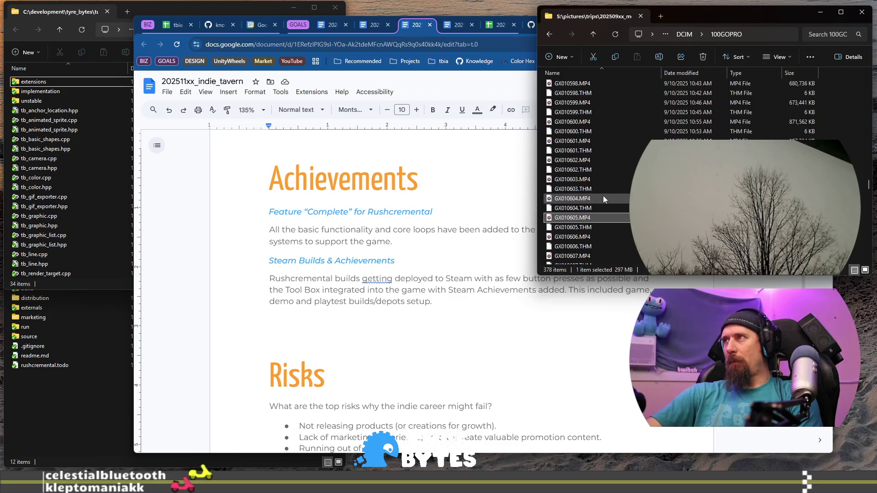
- Preview GX010603, skipping ahead through the clip to near the end, then close it
double_click(606, 178)
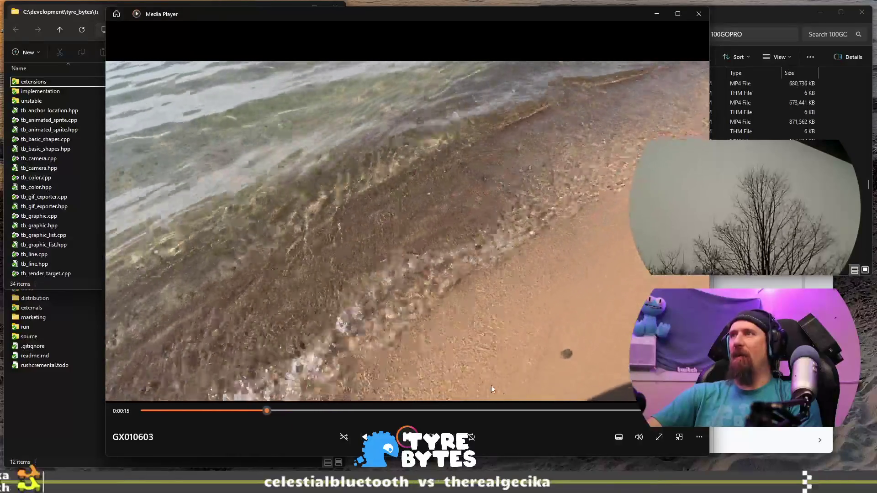
click(372, 412)
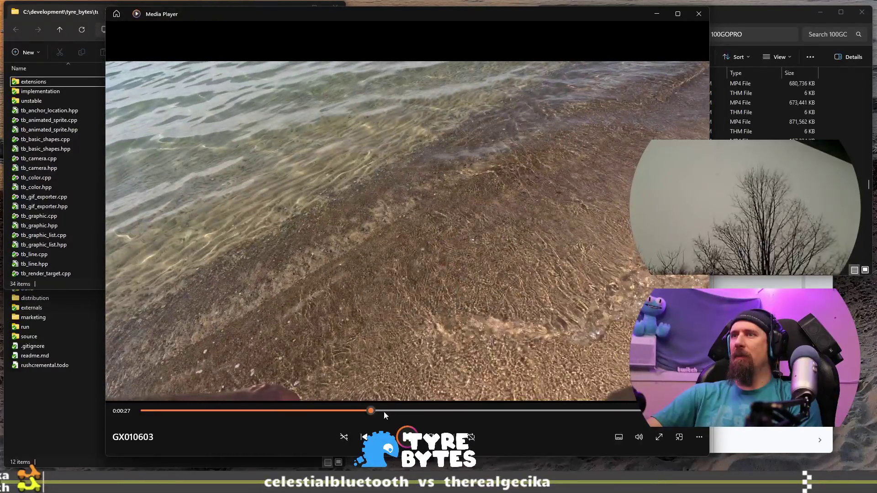
click(469, 412)
click(562, 412)
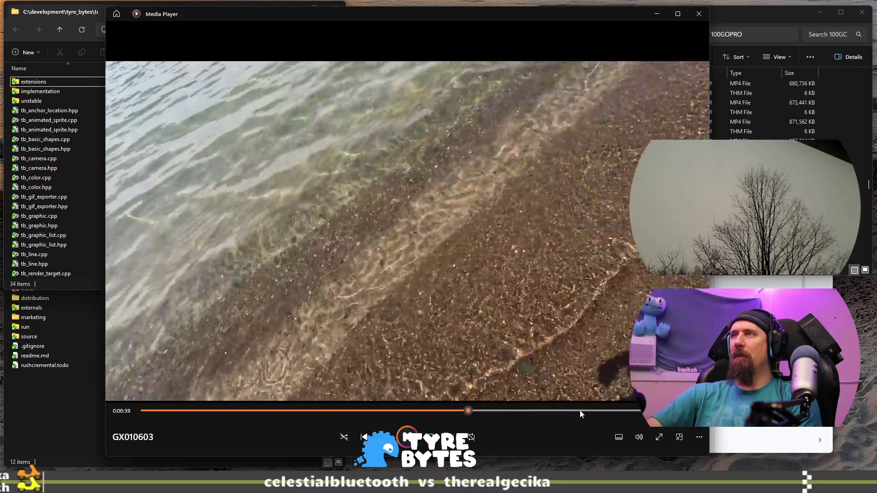
click(586, 411)
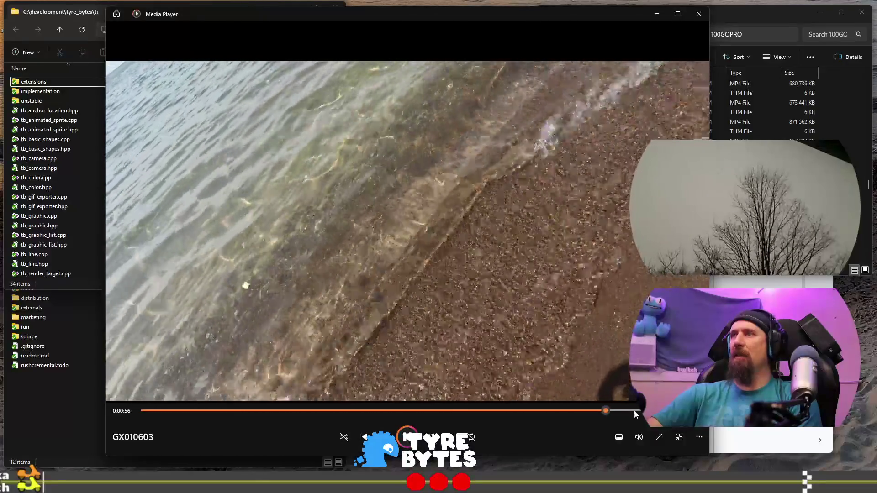
click(635, 411)
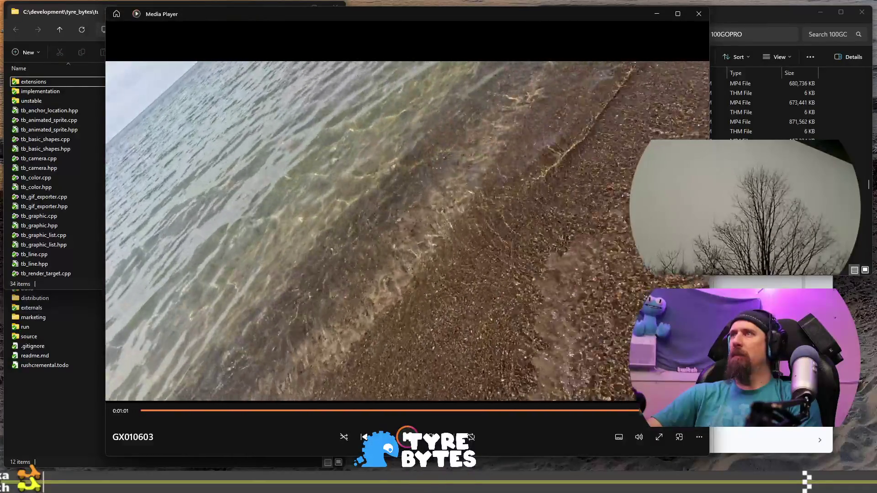
click(700, 14)
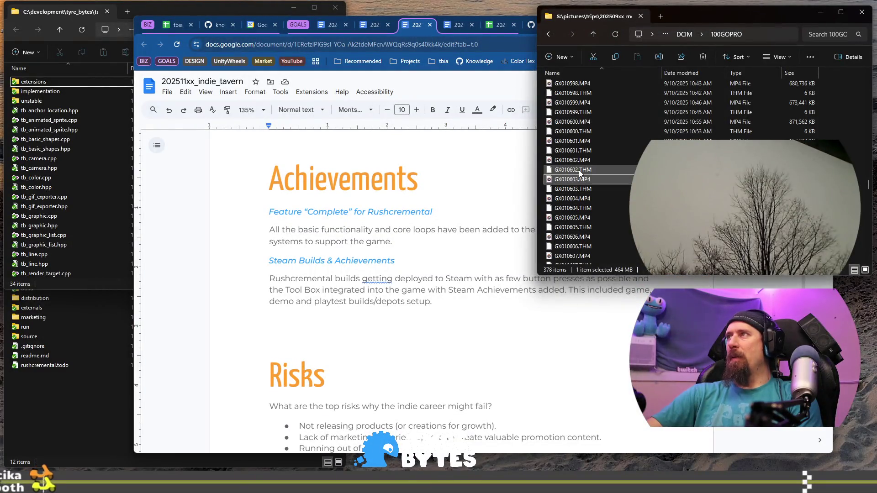
- Preview GX010605, GX010606 and the GX010604 fish clip, closing each
double_click(571, 218)
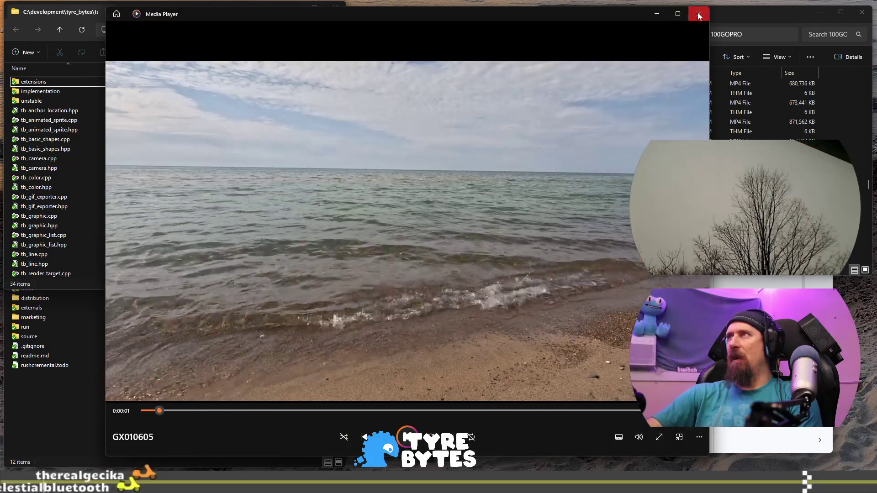
click(699, 14)
double_click(616, 236)
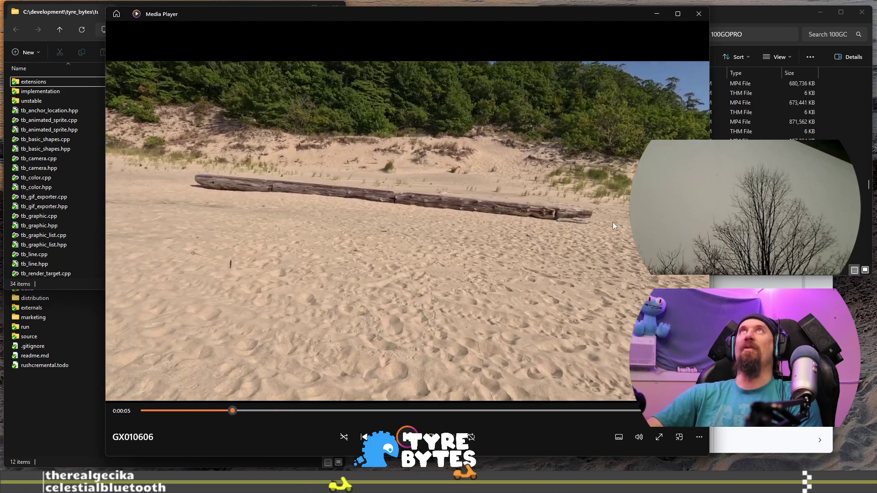
click(699, 14)
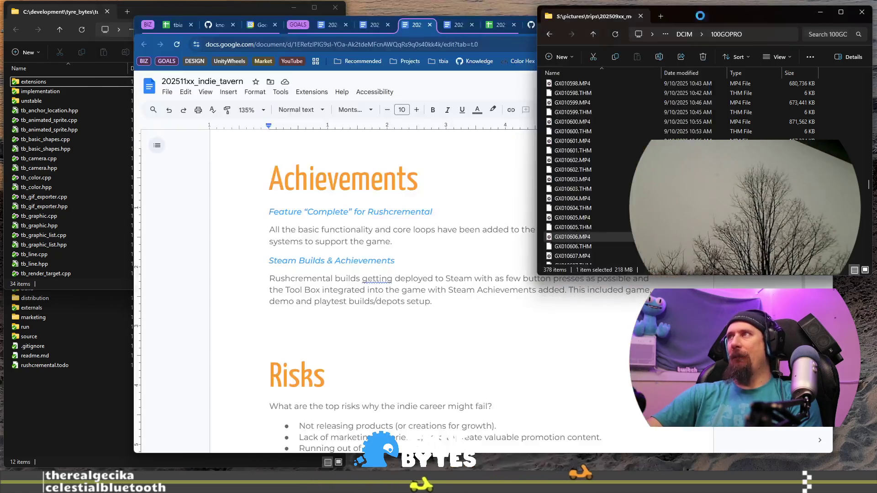
double_click(588, 198)
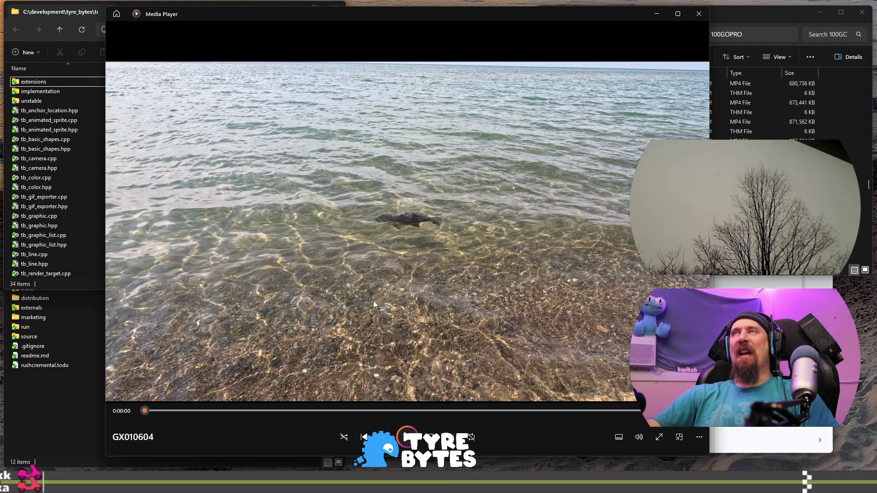
click(699, 14)
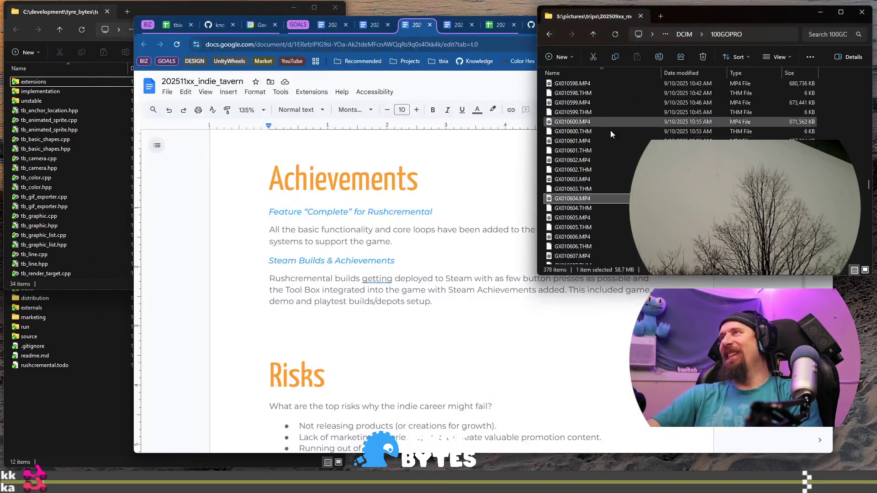
- Bring the tavern document forward and switch over to the devlog notes
click(412, 240)
scroll(416, 241, up, 1)
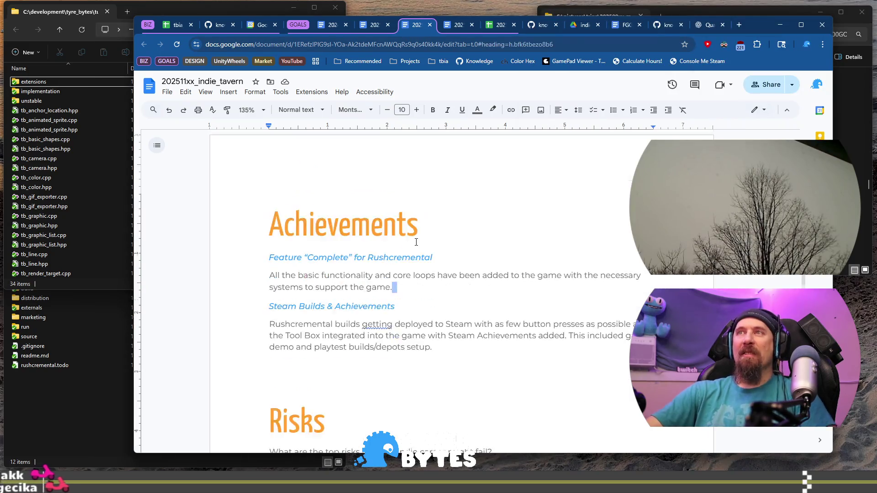
scroll(416, 241, down, 10)
scroll(415, 241, down, 5)
scroll(415, 242, down, 10)
scroll(416, 244, down, 5)
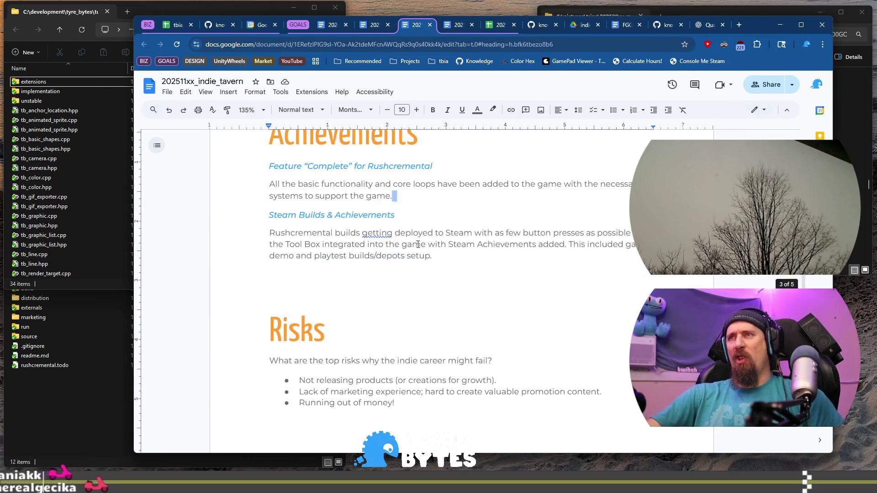
key(ctrl+super+Right)
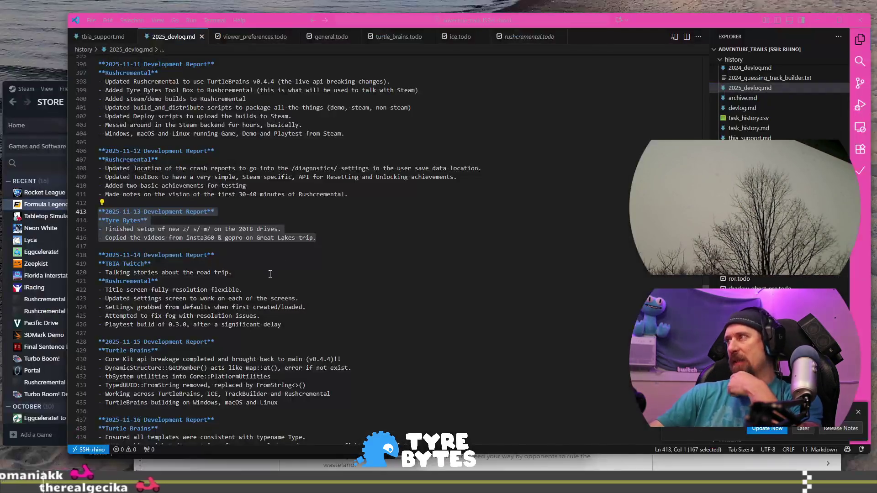
- Review the settings, fog, Core Kit and utilities notes in the mid-November devlog
click(289, 289)
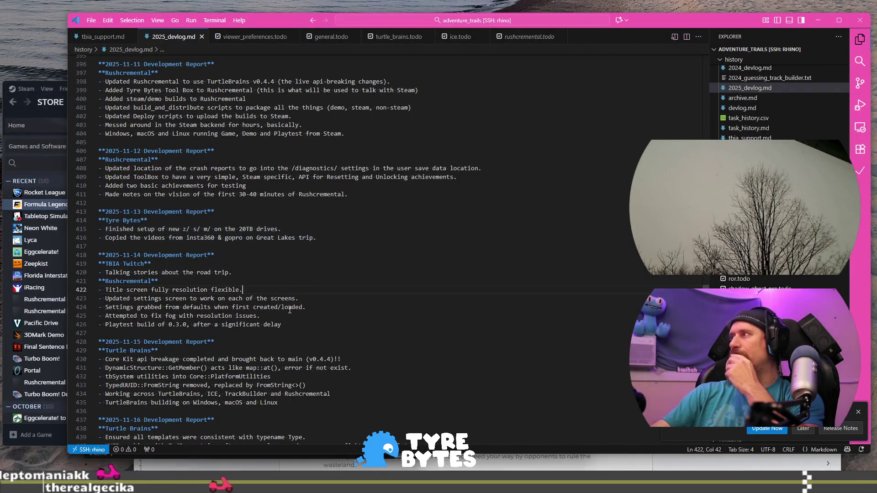
drag(138, 308, 263, 313)
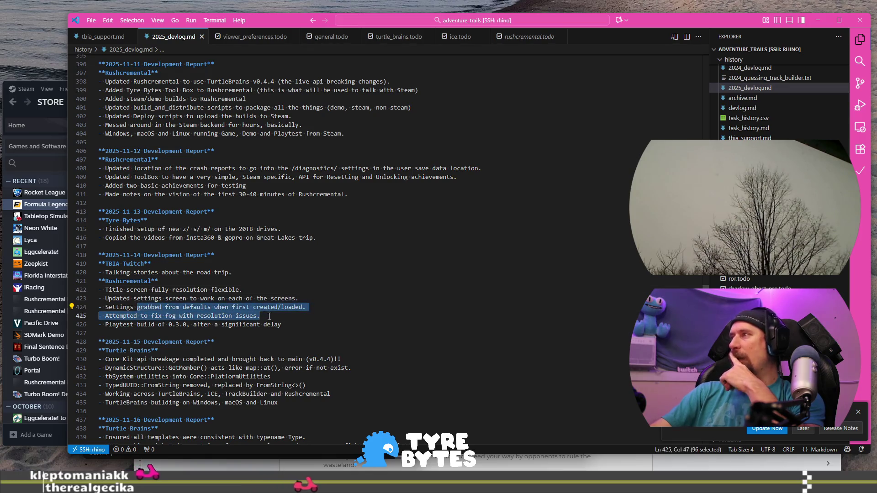
scroll(269, 316, down, 2)
scroll(262, 294, down, 1)
drag(145, 290, 271, 308)
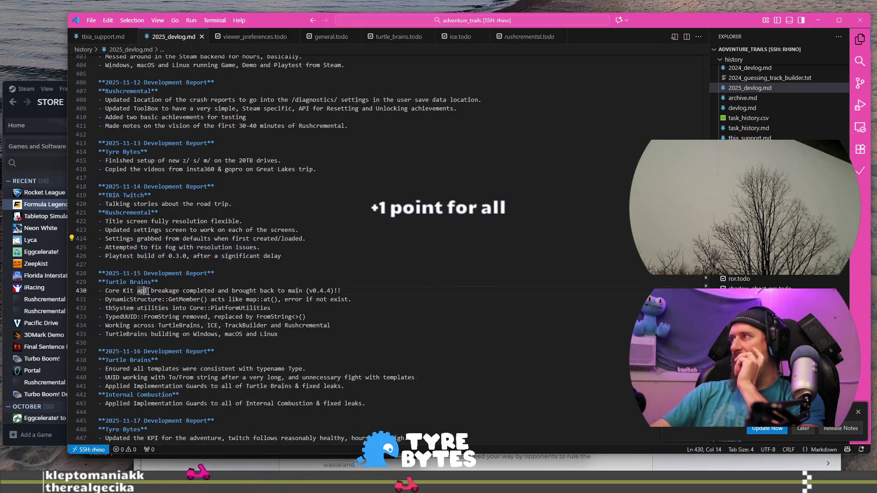
scroll(285, 334, down, 3)
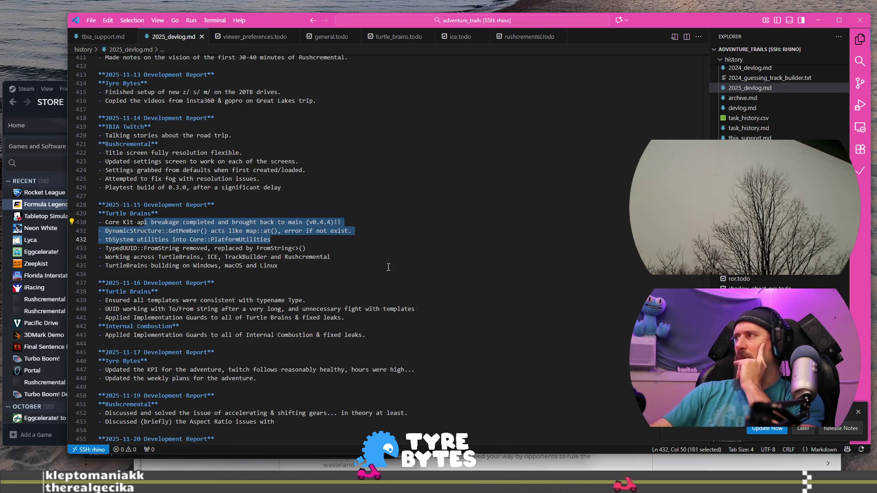
scroll(326, 263, down, 2)
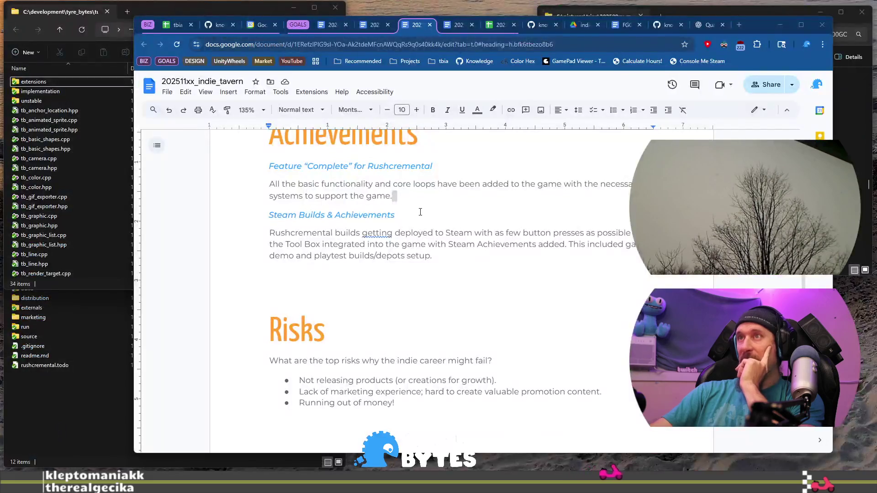
- Duplicate the Steam Builds & Achievements subheading onto the line below and select it to retype
triple_click(428, 206)
key(ctrl+c)
key(Down)
key(Down)
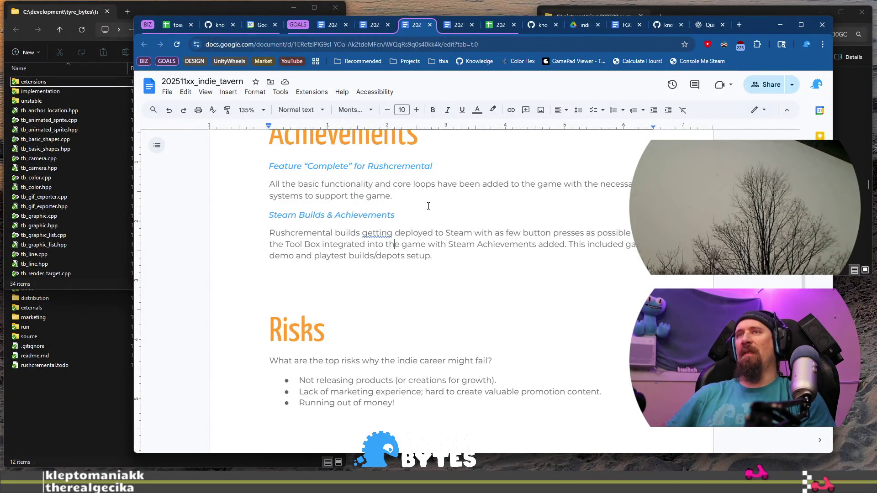
key(ctrl+v)
key(shift+Home)
text(Tur)
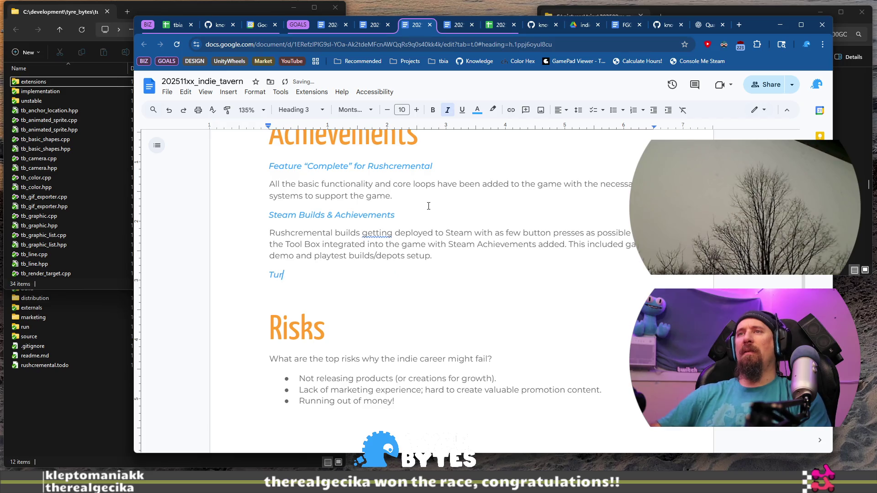